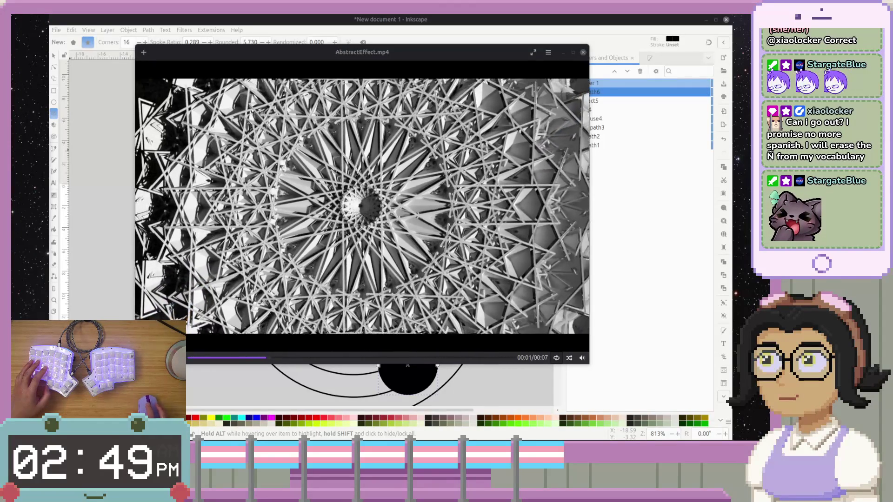
# - Close the AbstractEffect.mp4 preview and switch to the spiral tool guide
pyautogui.click(583, 52)
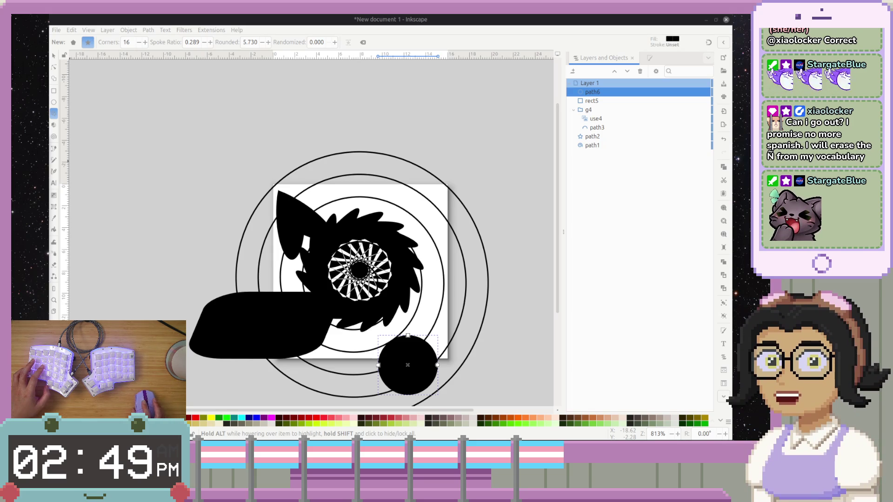
pyautogui.hotkey('alt', 'Tab')
pyautogui.scroll(-1, 283, 263)
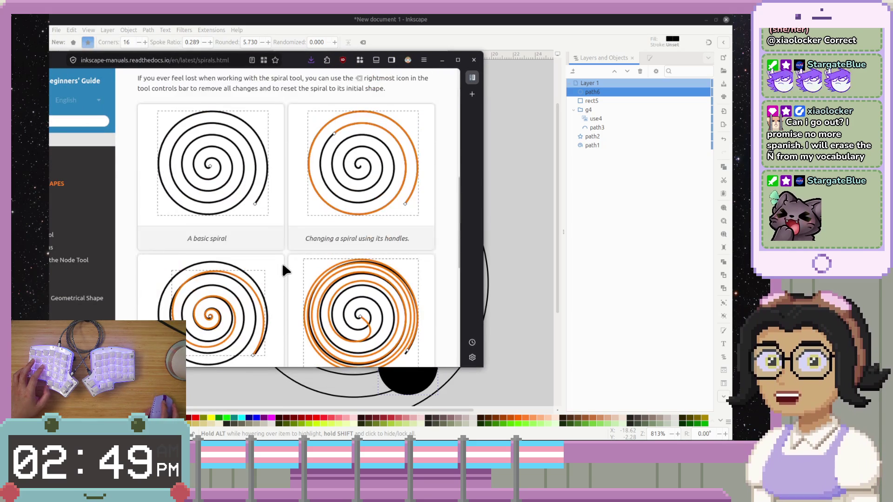
pyautogui.scroll(-5, 281, 265)
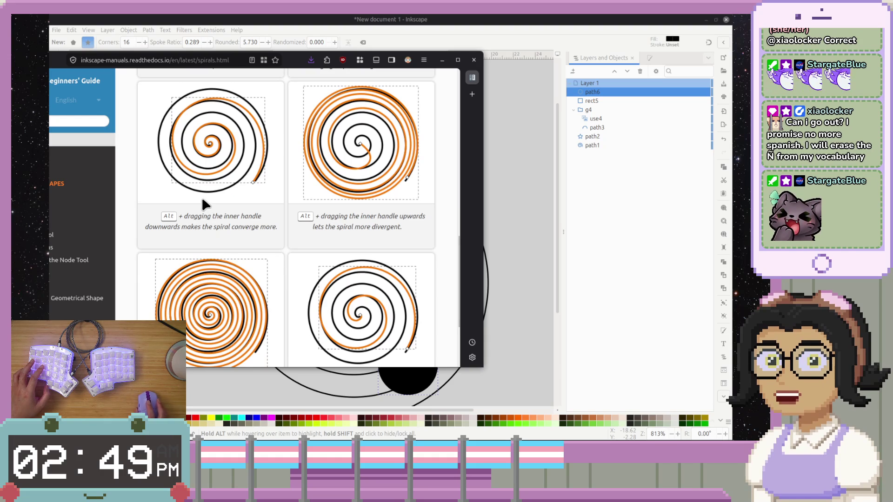
pyautogui.moveTo(286, 57); pyautogui.dragTo(54, 31)
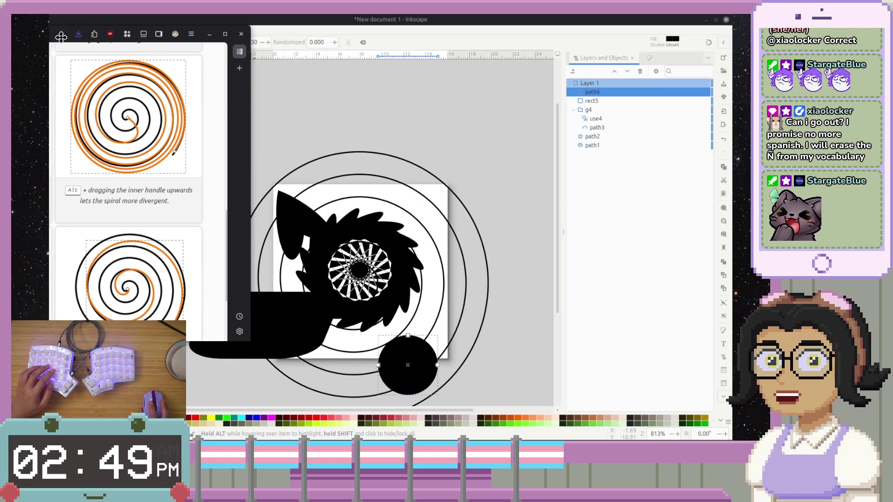
pyautogui.click(51, 42)
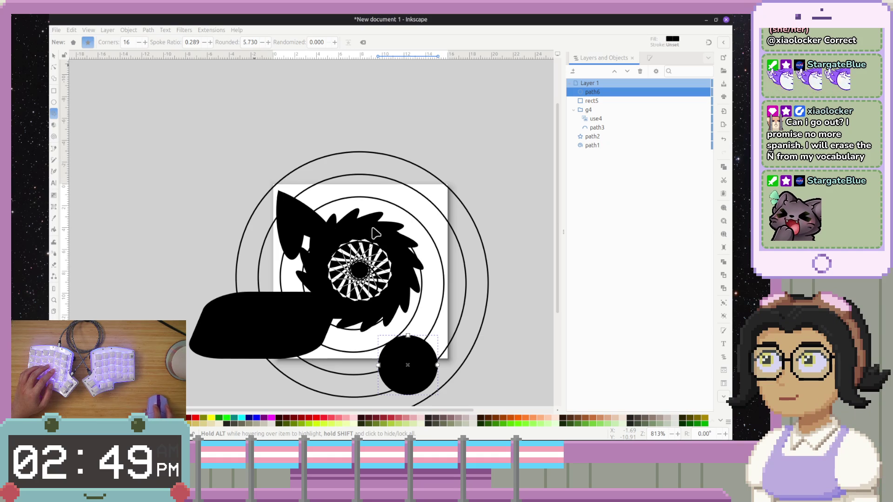
pyautogui.click(54, 136)
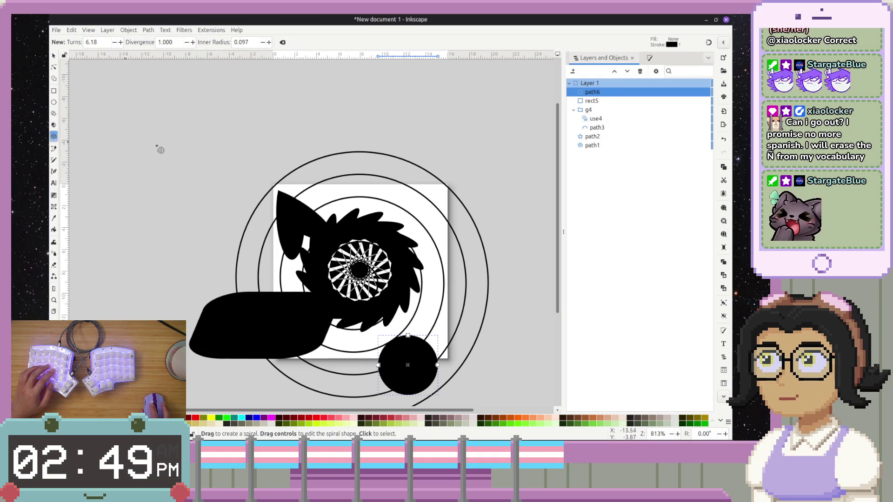
# - Select the existing spiral and unroll it to 24.41 turns, undoing an accidental stray spiral
pyautogui.click(410, 163)
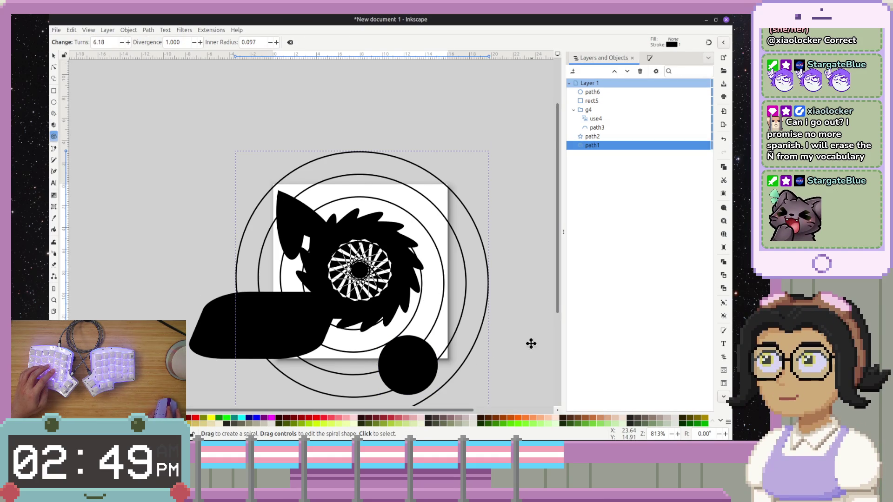
pyautogui.scroll(-4, 532, 325)
pyautogui.hscroll(2, 530, 279)
pyautogui.moveTo(341, 349)
pyautogui.mouseDown()
pyautogui.moveTo(347, 369)
pyautogui.moveTo(448, 369)
pyautogui.moveTo(279, 386)
pyautogui.moveTo(230, 116)
pyautogui.moveTo(455, 230)
pyautogui.moveTo(255, 209)
pyautogui.moveTo(423, 116)
pyautogui.moveTo(355, 339)
pyautogui.moveTo(419, 81)
pyautogui.moveTo(386, 89)
pyautogui.moveTo(311, 352)
pyautogui.mouseUp()
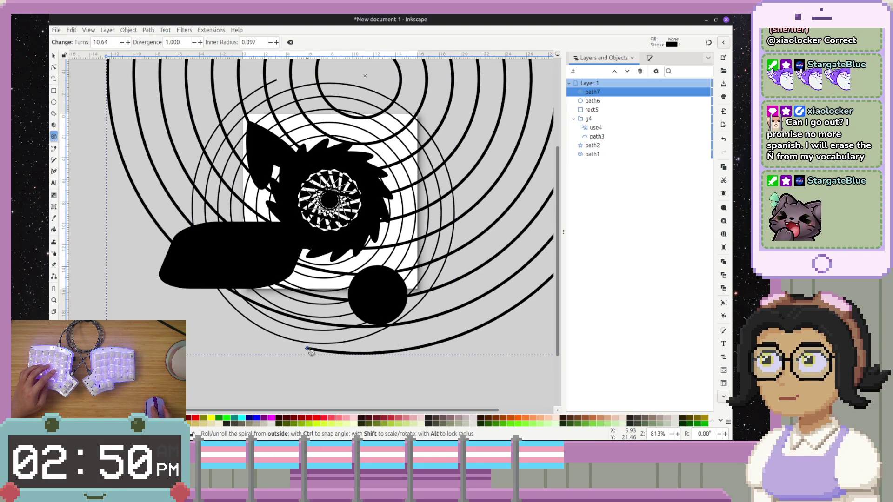
pyautogui.hotkey('ctrl', 'z')
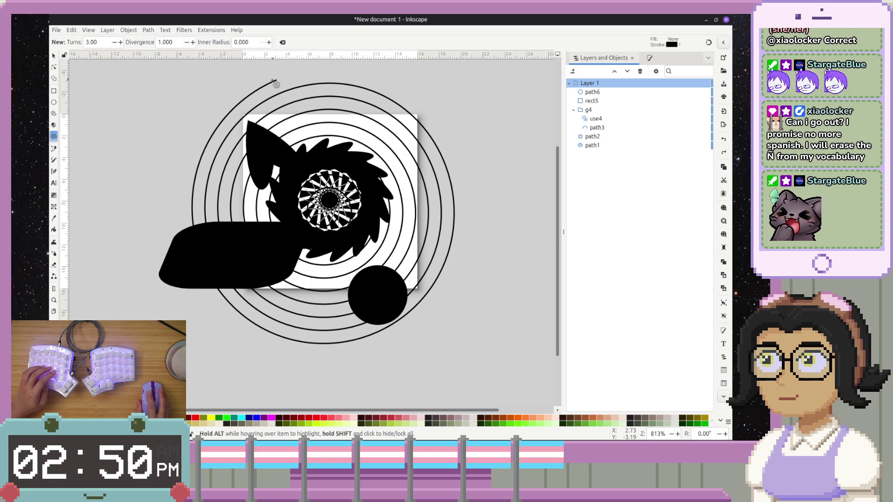
pyautogui.moveTo(277, 85)
pyautogui.mouseDown()
pyautogui.moveTo(351, 371)
pyautogui.moveTo(88, 200)
pyautogui.moveTo(85, 124)
pyautogui.moveTo(163, 136)
pyautogui.moveTo(127, 163)
pyautogui.moveTo(98, 253)
pyautogui.moveTo(76, 259)
pyautogui.moveTo(255, 239)
pyautogui.mouseUp()
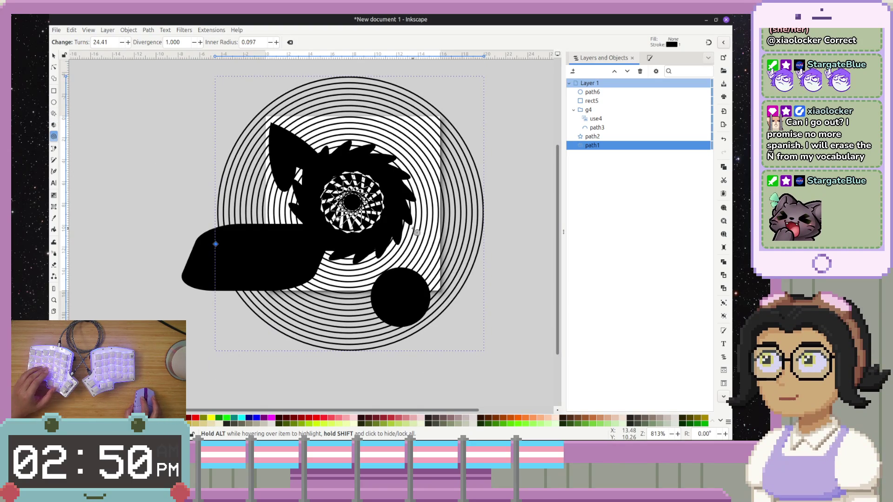
# - Move the whole spiral to the left so it overlaps the page edge
pyautogui.press('s')
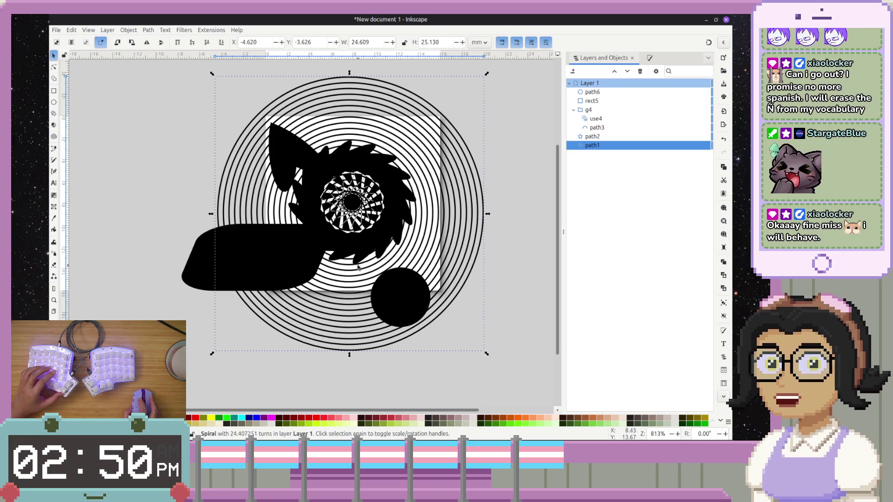
pyautogui.moveTo(348, 298); pyautogui.dragTo(168, 259)
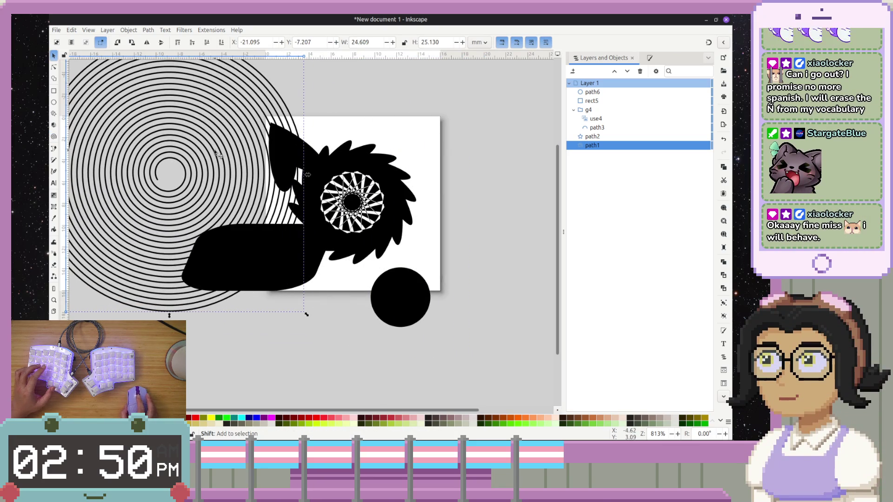
pyautogui.scroll(4, 351, 198)
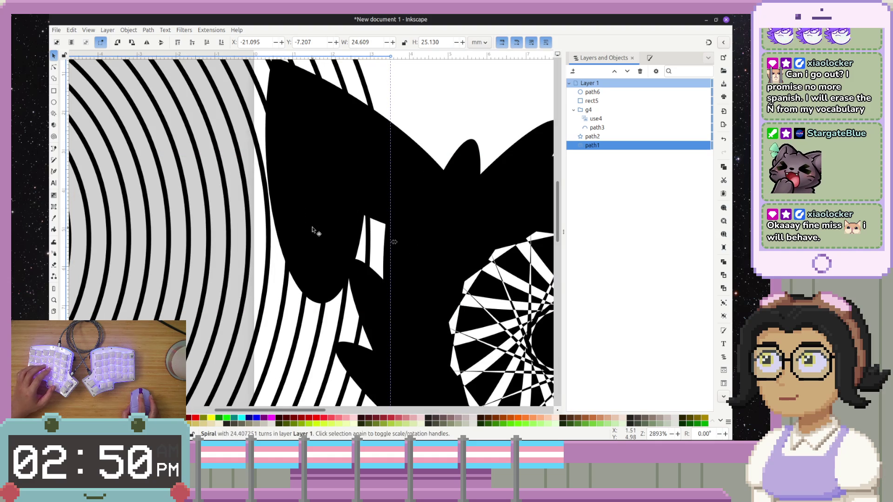
pyautogui.scroll(-5, 314, 228)
pyautogui.scroll(2, 285, 215)
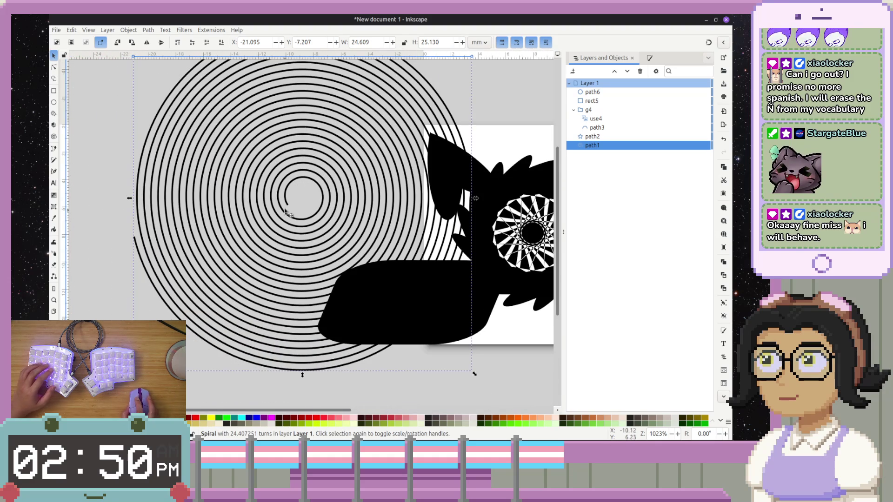
# - Roll the spiral's inner end inward into a single ring, then undo that change
pyautogui.click(286, 205)
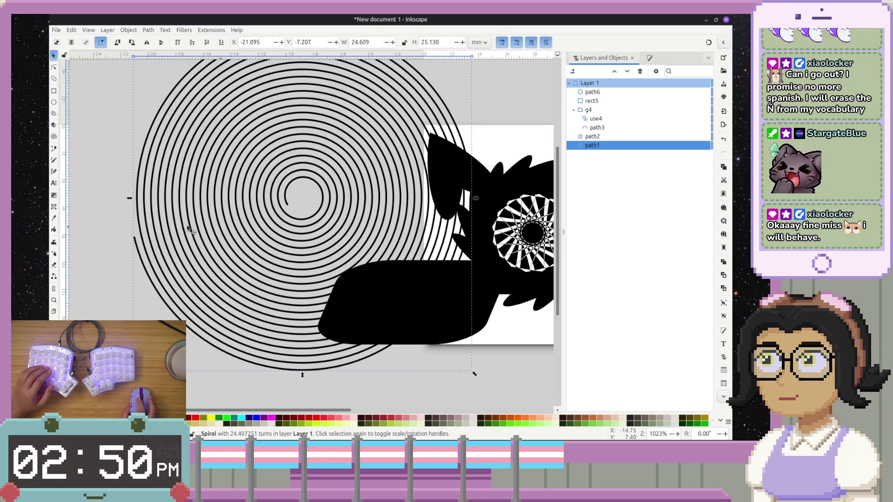
pyautogui.click(54, 137)
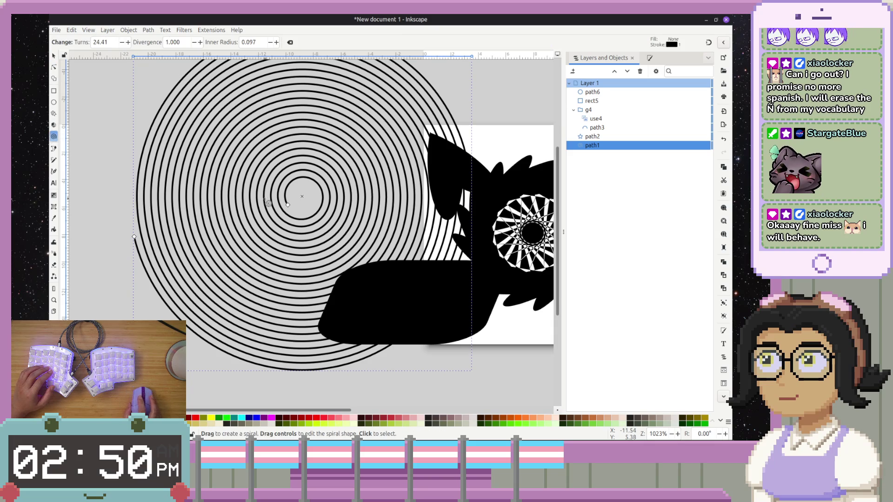
pyautogui.moveTo(288, 205)
pyautogui.mouseDown()
pyautogui.moveTo(298, 194)
pyautogui.moveTo(315, 227)
pyautogui.moveTo(316, 130)
pyautogui.moveTo(329, 73)
pyautogui.mouseUp()
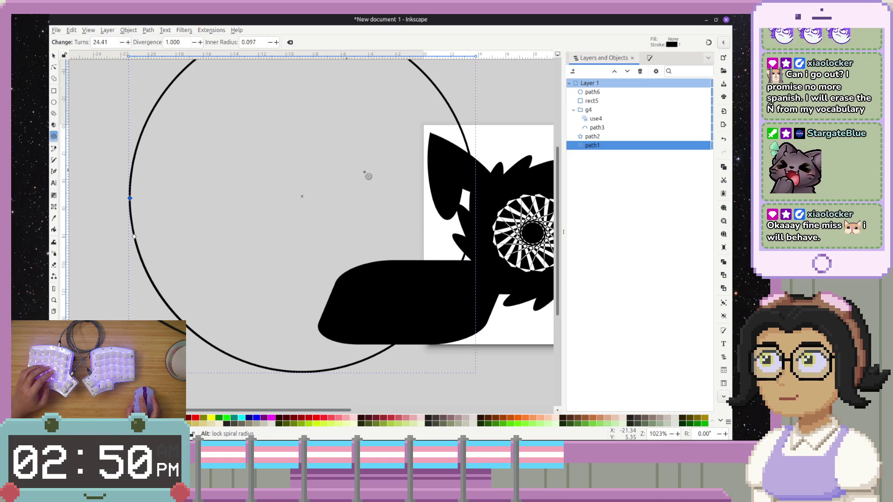
pyautogui.hotkey('ctrl', 'z')
# - Open up the spiral's centre by setting its divergence to 0.573, then deselect it
pyautogui.moveTo(288, 205)
pyautogui.mouseDown()
pyautogui.moveTo(294, 182)
pyautogui.moveTo(284, 195)
pyautogui.moveTo(290, 206)
pyautogui.moveTo(295, 193)
pyautogui.moveTo(292, 211)
pyautogui.moveTo(285, 195)
pyautogui.moveTo(276, 220)
pyautogui.moveTo(289, 205)
pyautogui.moveTo(288, 181)
pyautogui.moveTo(291, 200)
pyautogui.moveTo(291, 184)
pyautogui.moveTo(331, 222)
pyautogui.mouseUp()
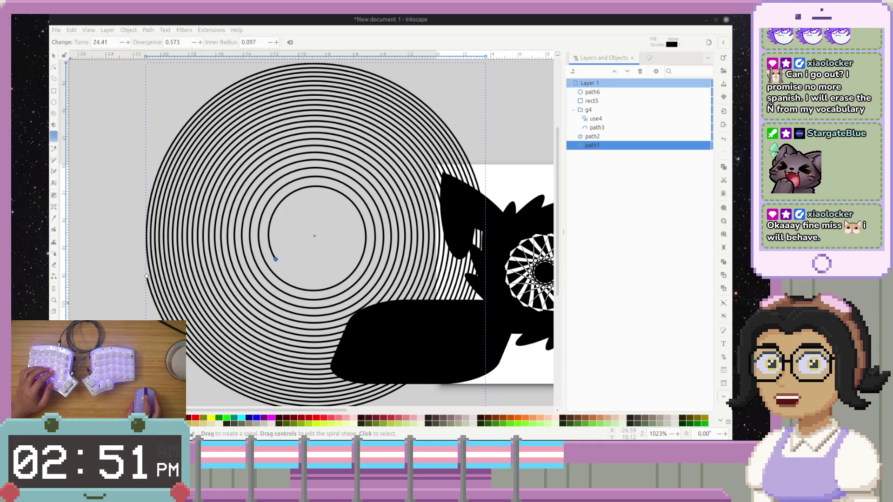
pyautogui.scroll(-2, 279, 251)
pyautogui.hscroll(5, 186, 233)
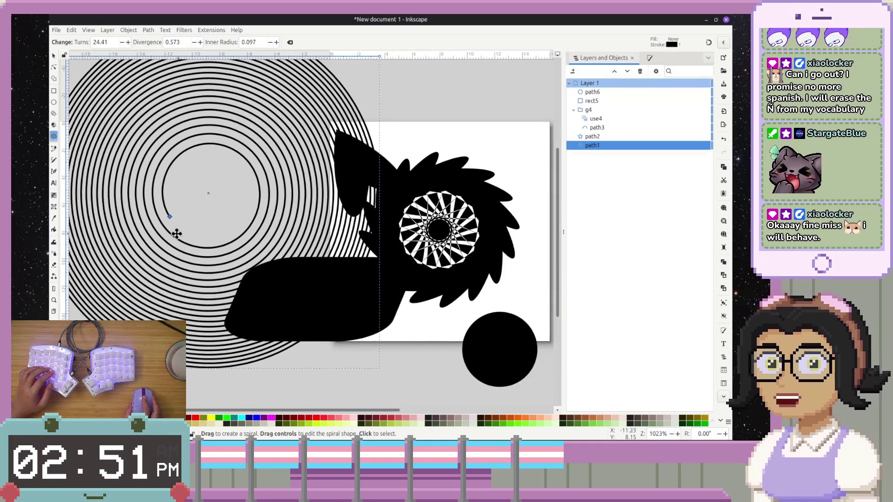
pyautogui.click(426, 348)
# - Scroll the canvas and select the 3D Box tool with Angle X and Y at 30
pyautogui.scroll(-3, 421, 325)
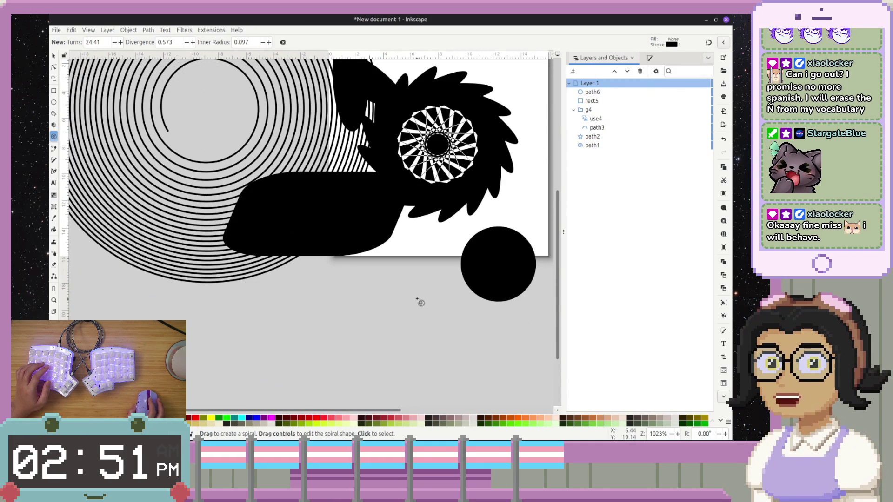
pyautogui.keyDown('ctrl'); pyautogui.scroll(-2, 419, 299); pyautogui.keyUp('ctrl')
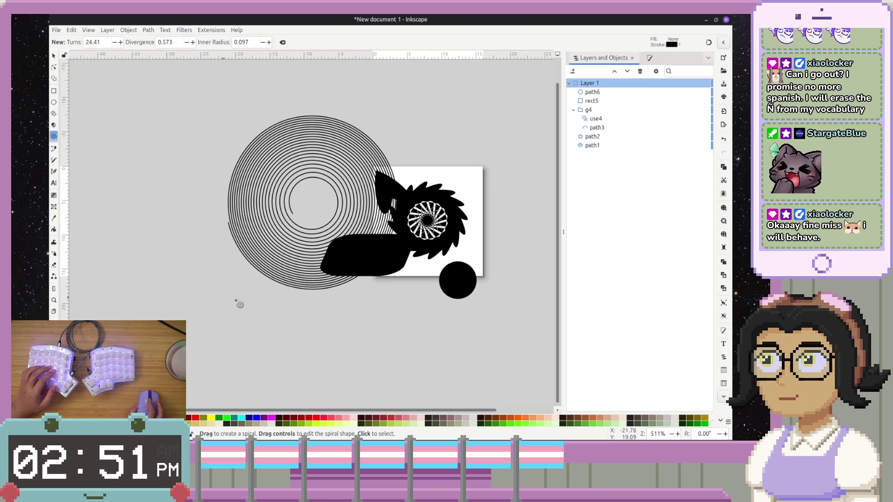
pyautogui.hscroll(2, 233, 294)
pyautogui.scroll(-1, 232, 293)
pyautogui.scroll(-1, 239, 272)
pyautogui.scroll(1, 239, 272)
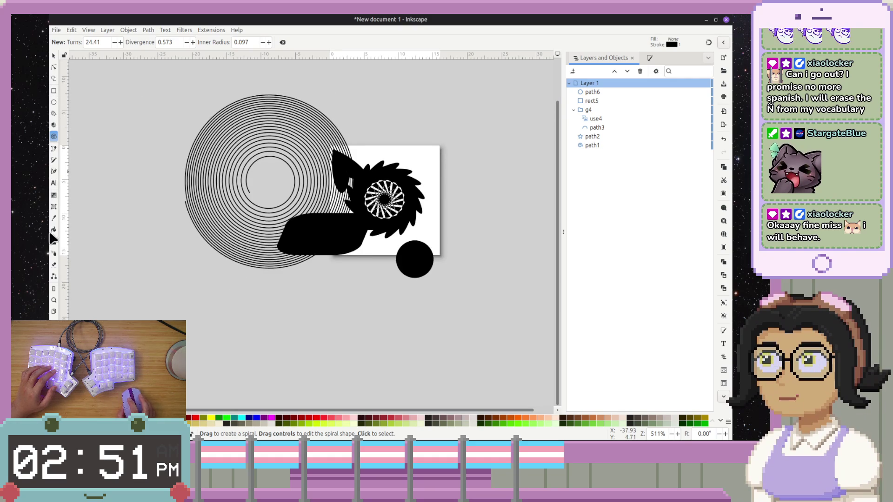
pyautogui.click(53, 124)
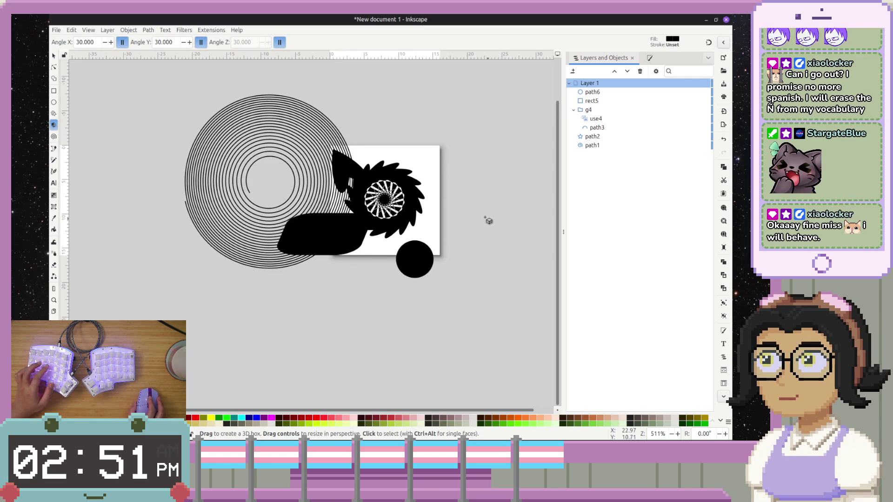
# - Zoom in on the page's right edge and draw a new 3D box beside the black circle
pyautogui.moveTo(485, 195); pyautogui.dragTo(425, 186)
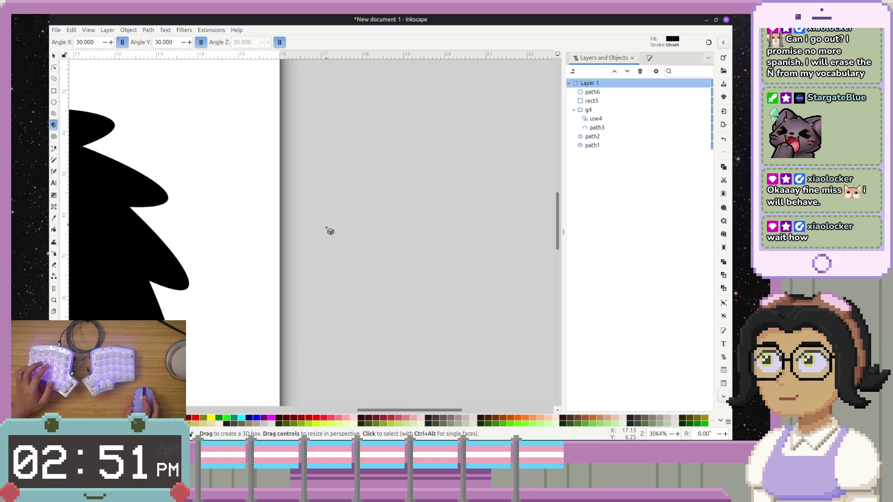
pyautogui.scroll(-3, 335, 237)
pyautogui.moveTo(344, 277)
pyautogui.mouseDown()
pyautogui.moveTo(429, 202)
pyautogui.moveTo(474, 203)
pyautogui.moveTo(492, 257)
pyautogui.moveTo(504, 79)
pyautogui.moveTo(320, 60)
pyautogui.moveTo(140, 158)
pyautogui.moveTo(454, 184)
pyautogui.moveTo(506, 127)
pyautogui.moveTo(505, 108)
pyautogui.moveTo(427, 243)
pyautogui.moveTo(440, 168)
pyautogui.moveTo(392, 106)
pyautogui.moveTo(471, 56)
pyautogui.moveTo(451, 213)
pyautogui.mouseUp()
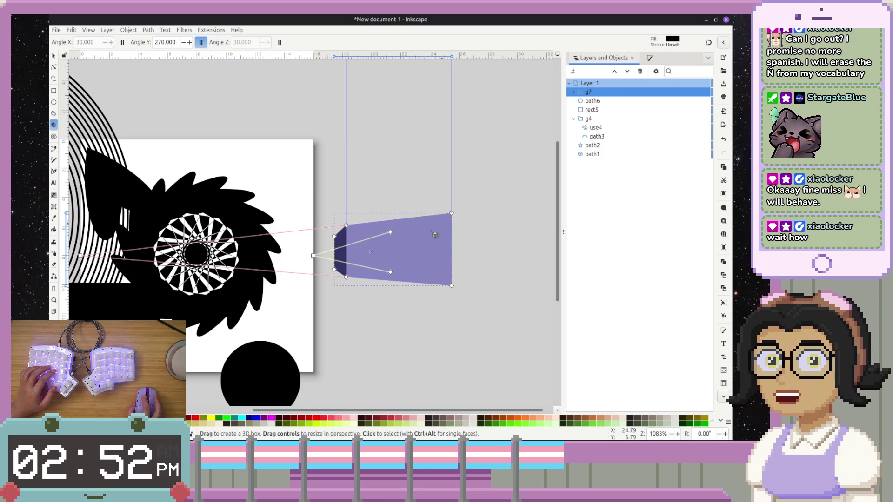
# - Drag the box's vanishing point upward to change its perspective
pyautogui.moveTo(80, 256)
pyautogui.mouseDown()
pyautogui.moveTo(90, 216)
pyautogui.moveTo(211, 195)
pyautogui.moveTo(251, 174)
pyautogui.moveTo(285, 175)
pyautogui.moveTo(214, 170)
pyautogui.moveTo(148, 230)
pyautogui.moveTo(159, 286)
pyautogui.mouseUp()
pyautogui.moveTo(166, 317)
pyautogui.mouseDown()
pyautogui.moveTo(233, 342)
pyautogui.moveTo(211, 338)
pyautogui.moveTo(147, 253)
pyautogui.moveTo(223, 209)
pyautogui.moveTo(214, 225)
pyautogui.moveTo(273, 202)
pyautogui.mouseUp()
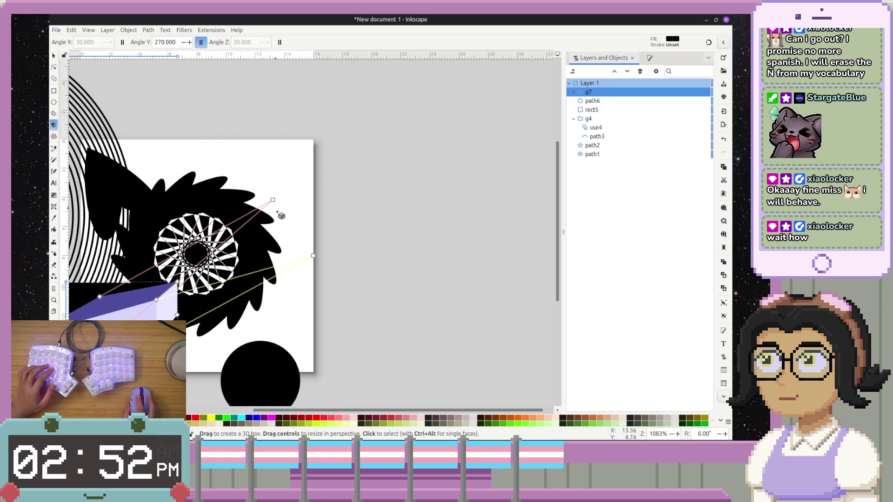
pyautogui.press('+')
pyautogui.press('+')
pyautogui.press('+')
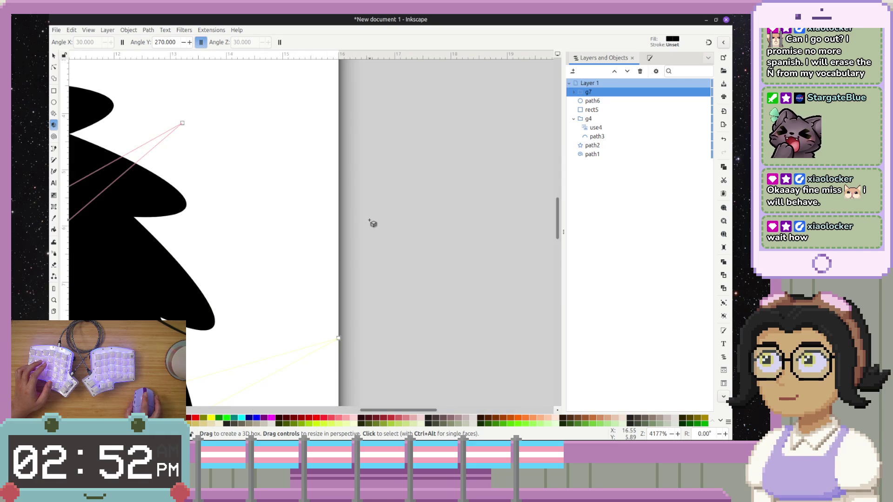
pyautogui.scroll(-5, 372, 224)
pyautogui.scroll(1, 358, 230)
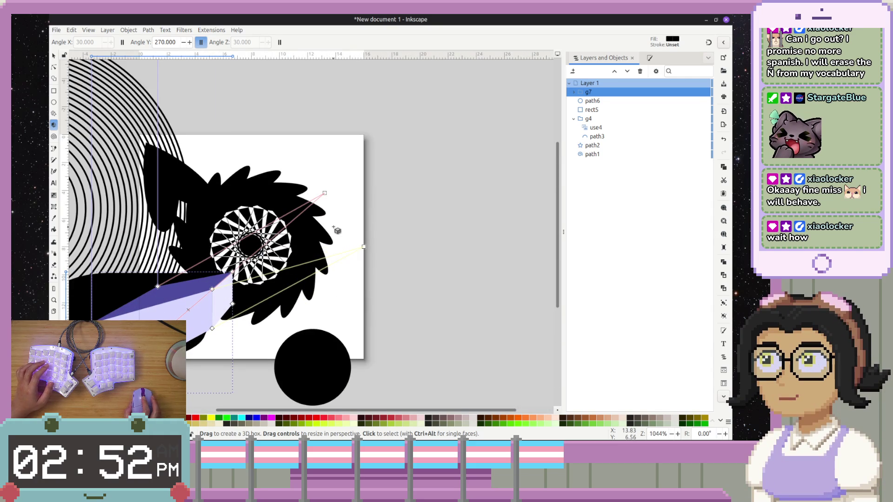
pyautogui.scroll(-2, 337, 230)
pyautogui.hscroll(-3, 372, 228)
# - Reposition both vanishing points to make the box a tall narrow prism, Angle Y 270
pyautogui.moveTo(430, 219)
pyautogui.mouseDown()
pyautogui.moveTo(455, 299)
pyautogui.moveTo(375, 364)
pyautogui.moveTo(235, 364)
pyautogui.moveTo(454, 295)
pyautogui.moveTo(480, 190)
pyautogui.moveTo(295, 100)
pyautogui.moveTo(122, 121)
pyautogui.moveTo(120, 91)
pyautogui.moveTo(385, 102)
pyautogui.moveTo(476, 223)
pyautogui.moveTo(480, 173)
pyautogui.moveTo(507, 213)
pyautogui.moveTo(529, 202)
pyautogui.mouseUp()
pyautogui.moveTo(390, 166)
pyautogui.mouseDown()
pyautogui.moveTo(481, 98)
pyautogui.moveTo(375, 99)
pyautogui.moveTo(289, 135)
pyautogui.moveTo(255, 199)
pyautogui.moveTo(255, 254)
pyautogui.moveTo(319, 315)
pyautogui.moveTo(455, 280)
pyautogui.moveTo(455, 166)
pyautogui.moveTo(326, 133)
pyautogui.moveTo(257, 139)
pyautogui.mouseUp()
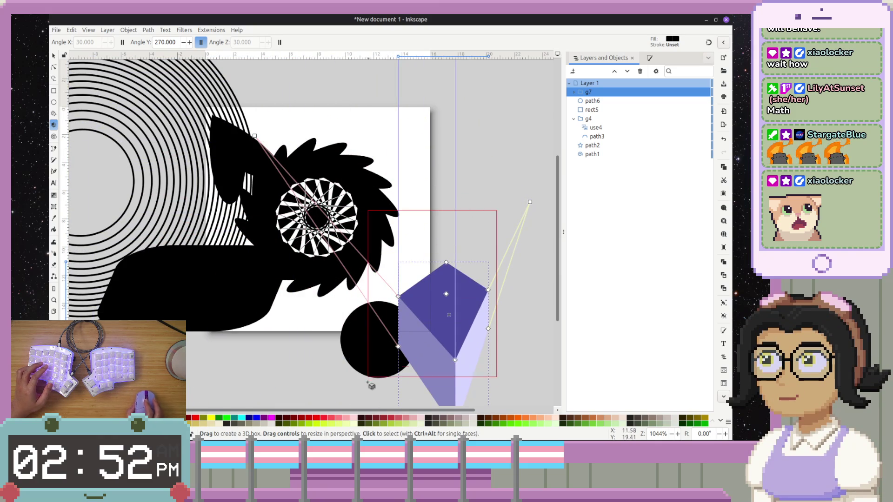
pyautogui.scroll(-1, 371, 377)
pyautogui.scroll(2, 392, 274)
pyautogui.scroll(2, 404, 252)
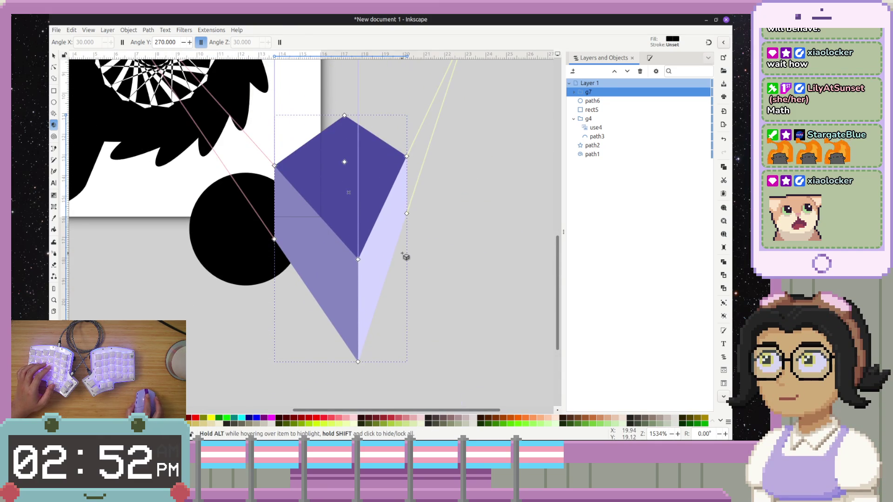
pyautogui.moveTo(361, 263)
pyautogui.mouseDown()
pyautogui.moveTo(365, 140)
pyautogui.moveTo(359, 260)
pyautogui.mouseUp()
# - Stretch the box taller and widen it by shifting its vanishing points
pyautogui.scroll(-3, 358, 202)
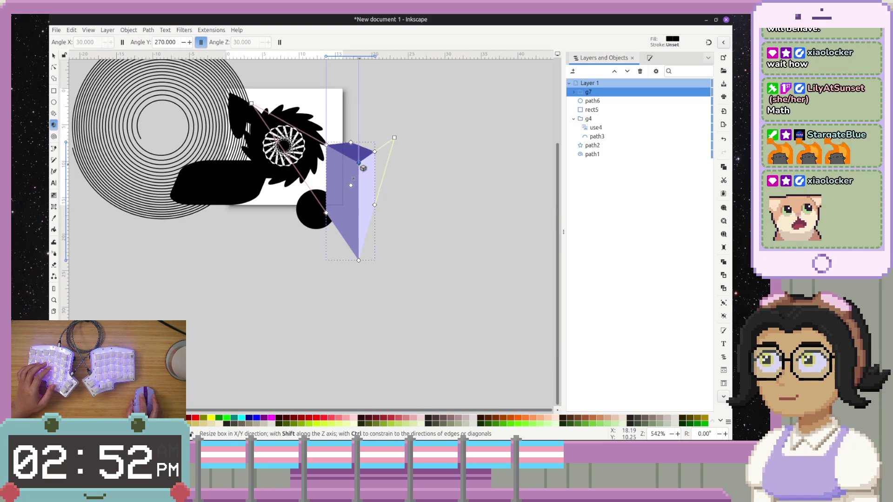
pyautogui.moveTo(291, 223)
pyautogui.mouseDown()
pyautogui.moveTo(258, 321)
pyautogui.moveTo(294, 242)
pyautogui.moveTo(292, 254)
pyautogui.moveTo(325, 234)
pyautogui.moveTo(351, 185)
pyautogui.mouseUp()
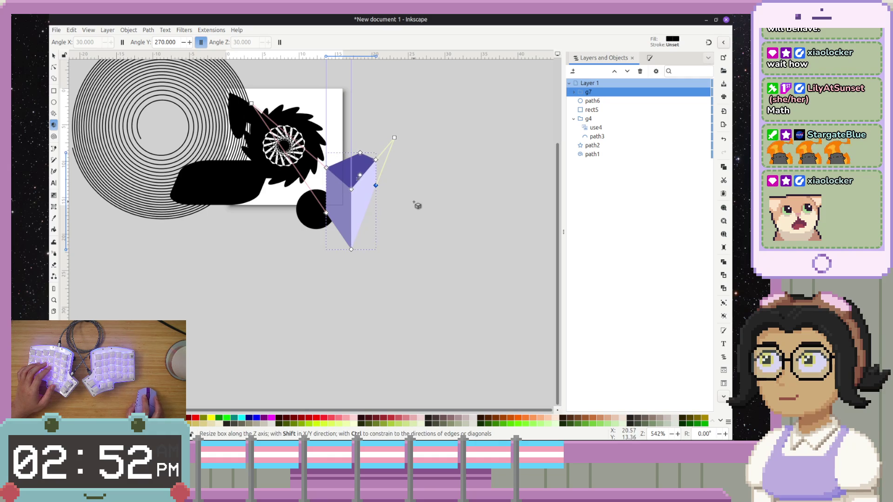
pyautogui.moveTo(400, 142); pyautogui.dragTo(444, 199)
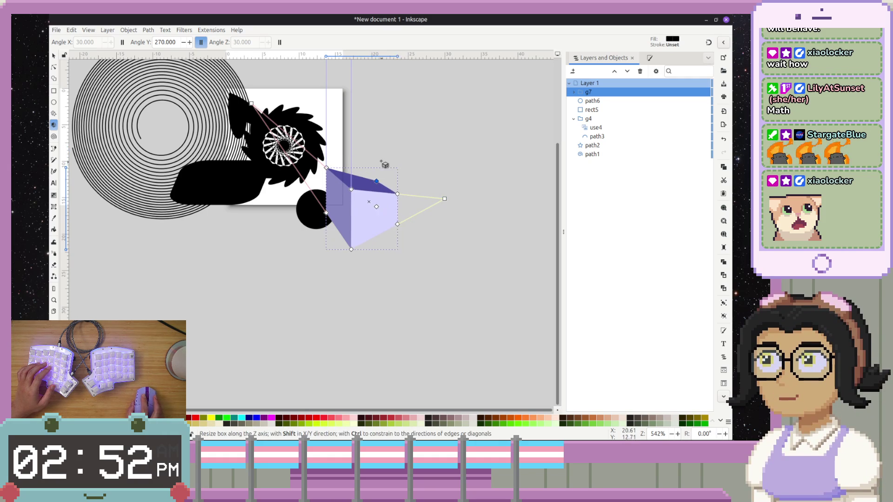
pyautogui.moveTo(398, 166); pyautogui.dragTo(402, 166)
pyautogui.moveTo(321, 210)
pyautogui.mouseDown()
pyautogui.moveTo(279, 161)
pyautogui.moveTo(307, 200)
pyautogui.moveTo(287, 175)
pyautogui.moveTo(306, 175)
pyautogui.moveTo(287, 177)
pyautogui.mouseUp()
pyautogui.moveTo(251, 104)
pyautogui.mouseDown()
pyautogui.moveTo(246, 158)
pyautogui.moveTo(260, 139)
pyautogui.moveTo(267, 99)
pyautogui.mouseUp()
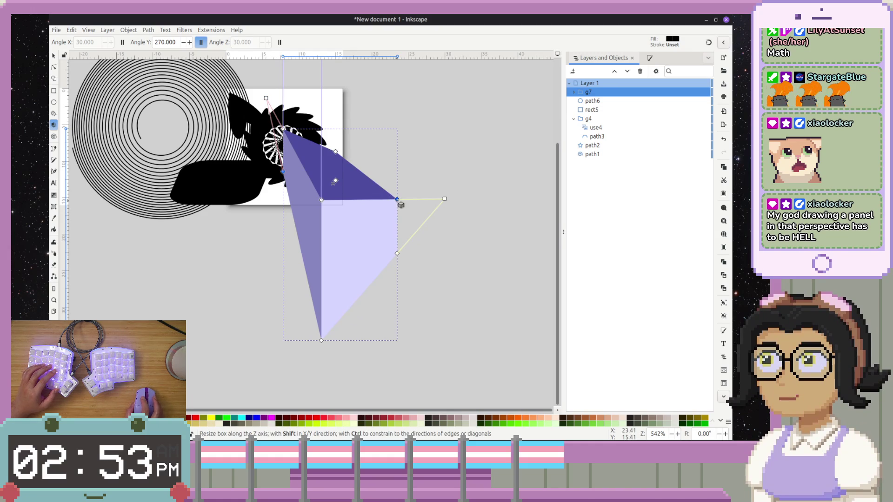
# - Deepen the box, pull its vanishing point far down, and add a second box sharing it
pyautogui.moveTo(398, 185)
pyautogui.mouseDown()
pyautogui.moveTo(418, 183)
pyautogui.moveTo(387, 189)
pyautogui.mouseUp()
pyautogui.moveTo(321, 200)
pyautogui.mouseDown()
pyautogui.moveTo(309, 196)
pyautogui.moveTo(300, 220)
pyautogui.moveTo(331, 175)
pyautogui.moveTo(343, 176)
pyautogui.moveTo(326, 171)
pyautogui.moveTo(355, 154)
pyautogui.mouseUp()
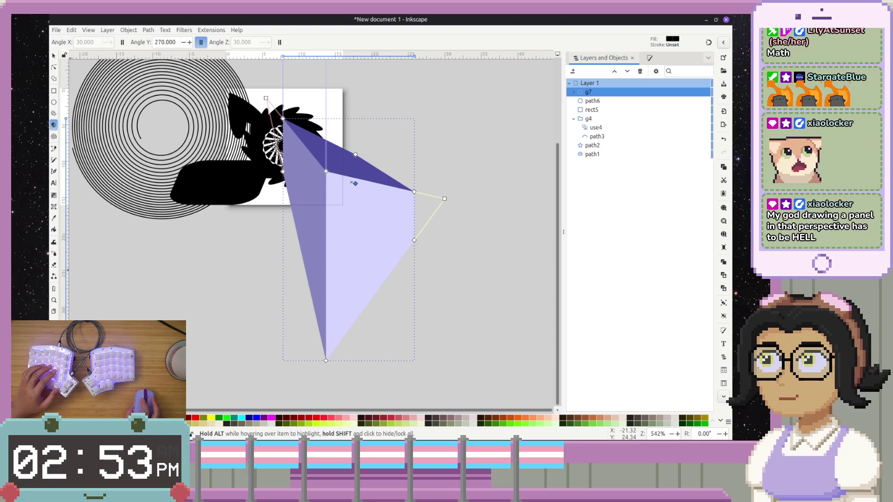
pyautogui.hotkey('alt', 'Tab')
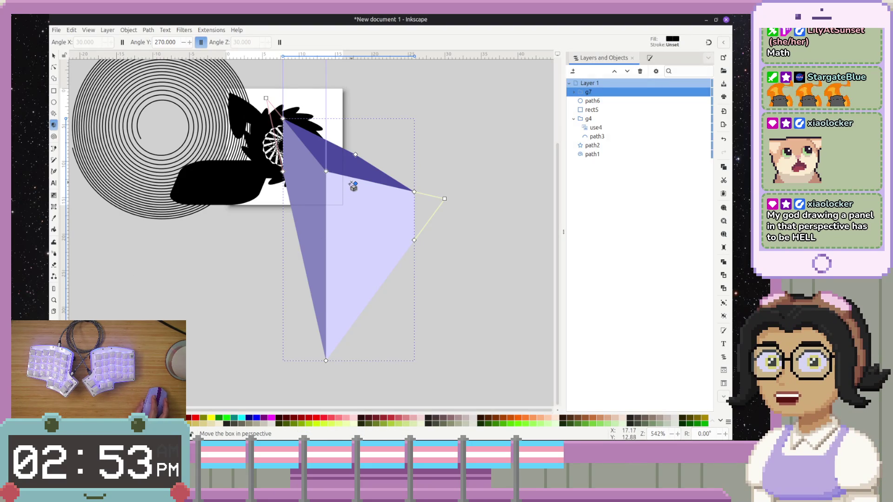
pyautogui.moveTo(350, 183)
pyautogui.mouseDown()
pyautogui.moveTo(334, 228)
pyautogui.moveTo(326, 205)
pyautogui.moveTo(368, 135)
pyautogui.moveTo(382, 172)
pyautogui.moveTo(344, 194)
pyautogui.moveTo(349, 203)
pyautogui.moveTo(321, 211)
pyautogui.mouseUp()
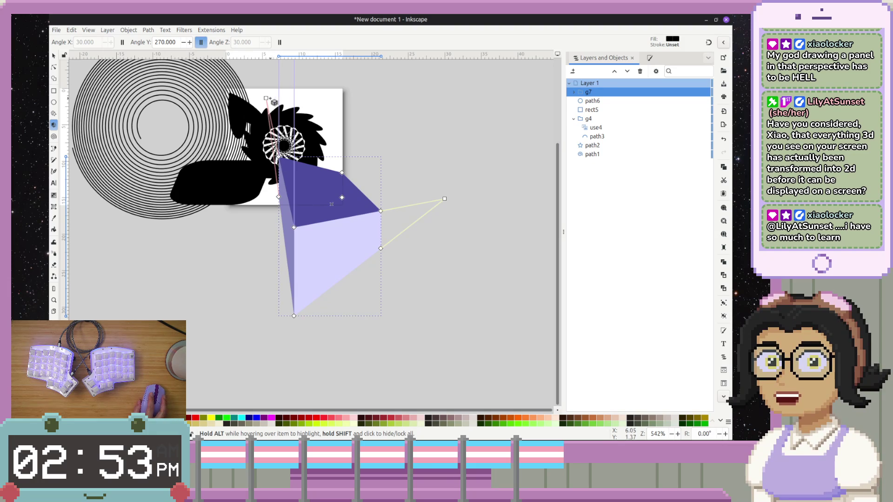
pyautogui.moveTo(266, 98)
pyautogui.mouseDown()
pyautogui.moveTo(218, 242)
pyautogui.moveTo(235, 303)
pyautogui.moveTo(362, 326)
pyautogui.moveTo(342, 326)
pyautogui.moveTo(227, 253)
pyautogui.moveTo(233, 233)
pyautogui.moveTo(200, 181)
pyautogui.moveTo(131, 316)
pyautogui.mouseUp()
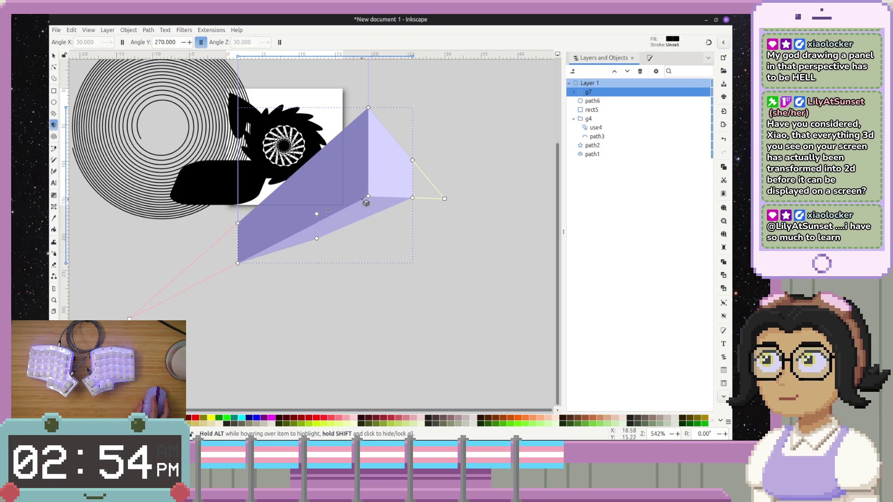
pyautogui.moveTo(370, 200)
pyautogui.mouseDown()
pyautogui.moveTo(319, 200)
pyautogui.moveTo(309, 225)
pyautogui.moveTo(306, 348)
pyautogui.moveTo(391, 348)
pyautogui.moveTo(424, 336)
pyautogui.moveTo(498, 209)
pyautogui.moveTo(490, 102)
pyautogui.mouseUp()
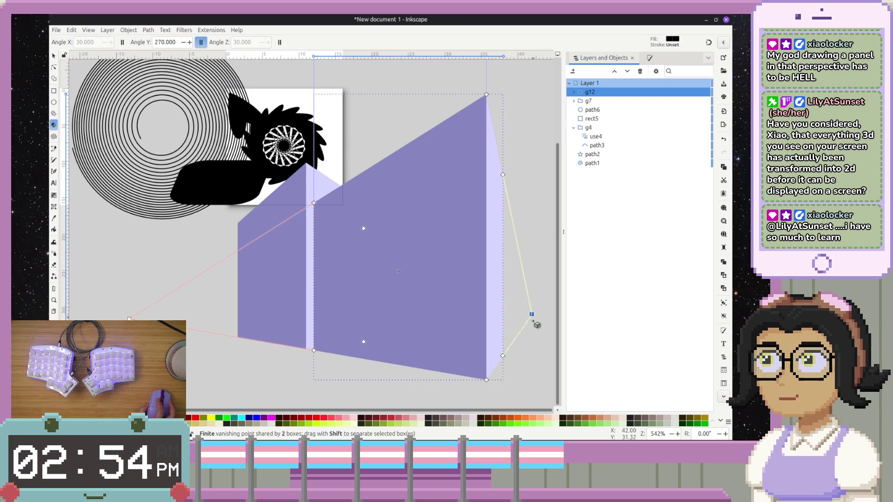
# - Undo a stray new box and delete the large purple box
pyautogui.moveTo(493, 140)
pyautogui.mouseDown()
pyautogui.moveTo(353, 107)
pyautogui.moveTo(329, 113)
pyautogui.mouseUp()
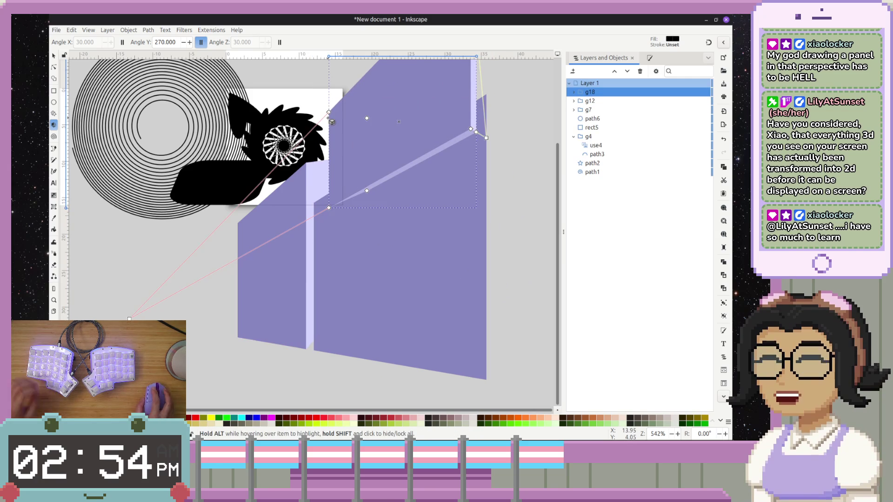
pyautogui.hotkey('ctrl', 'z')
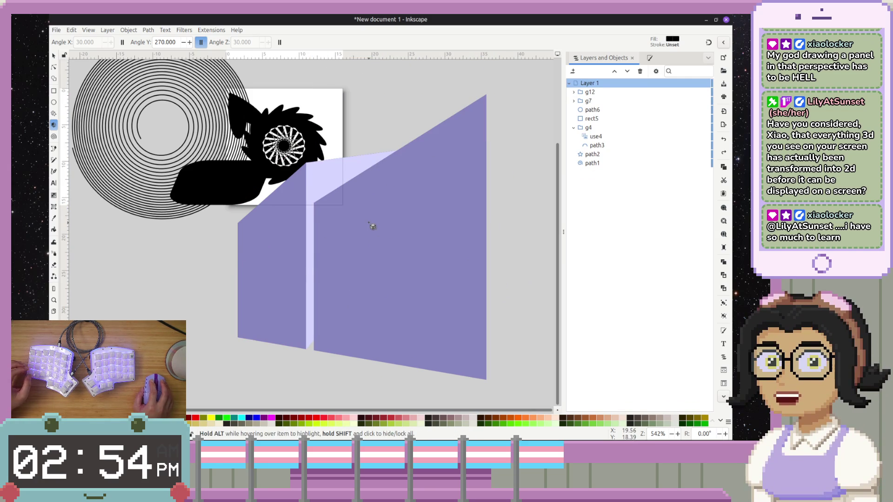
pyautogui.click(384, 254)
pyautogui.moveTo(478, 195); pyautogui.dragTo(448, 247)
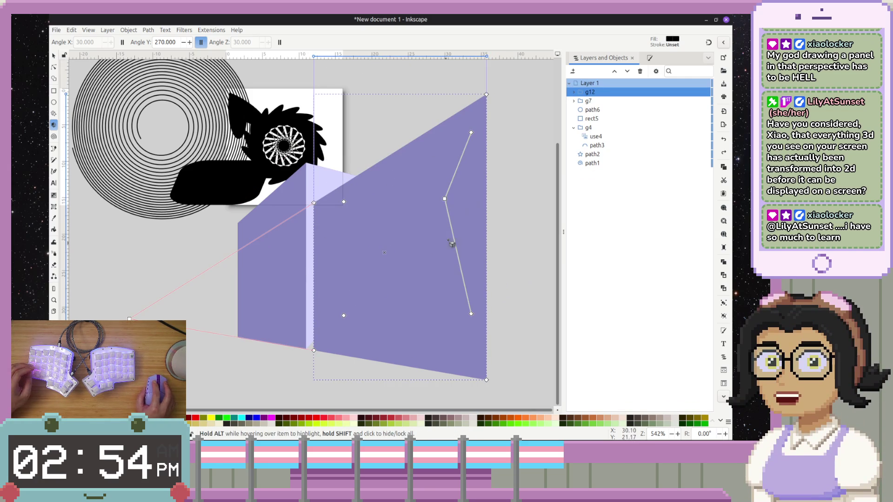
pyautogui.press('Delete')
pyautogui.click(361, 251)
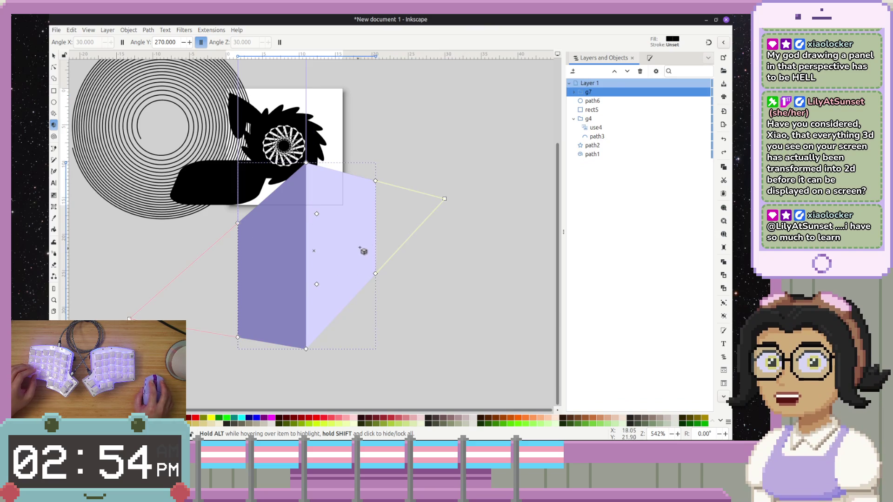
# - Draw a new box to the right, raise the shared vanishing point, and discard extra attempts
pyautogui.moveTo(450, 304)
pyautogui.mouseDown()
pyautogui.moveTo(557, 156)
pyautogui.moveTo(524, 224)
pyautogui.mouseUp()
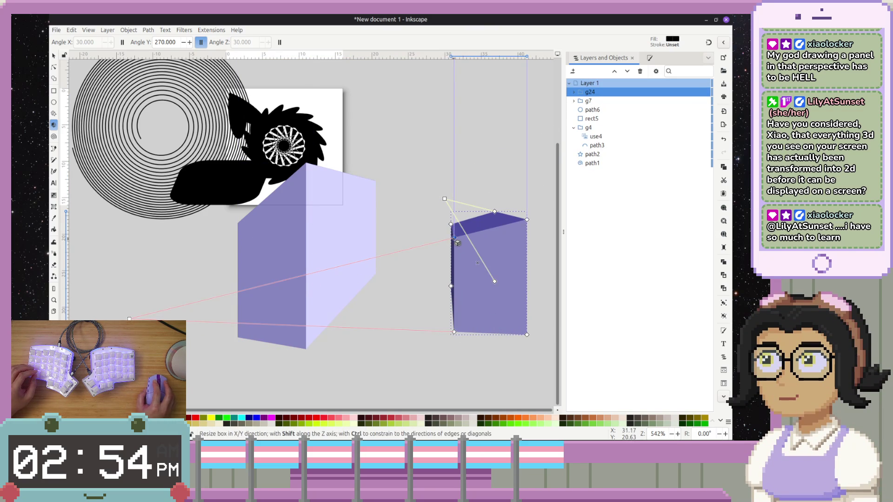
pyautogui.moveTo(451, 203)
pyautogui.mouseDown()
pyautogui.moveTo(365, 156)
pyautogui.moveTo(430, 124)
pyautogui.moveTo(419, 109)
pyautogui.moveTo(389, 103)
pyautogui.moveTo(460, 126)
pyautogui.moveTo(451, 96)
pyautogui.mouseUp()
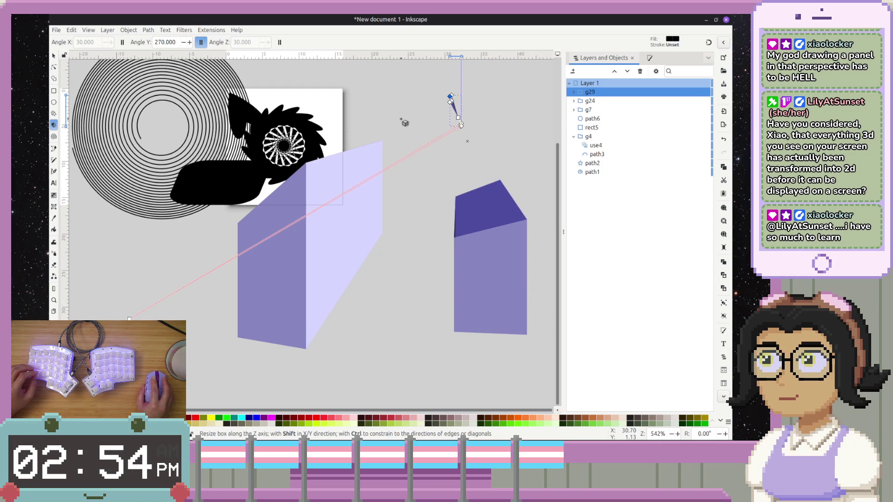
pyautogui.moveTo(364, 168)
pyautogui.mouseDown()
pyautogui.moveTo(371, 180)
pyautogui.moveTo(360, 324)
pyautogui.moveTo(354, 237)
pyautogui.moveTo(365, 238)
pyautogui.mouseUp()
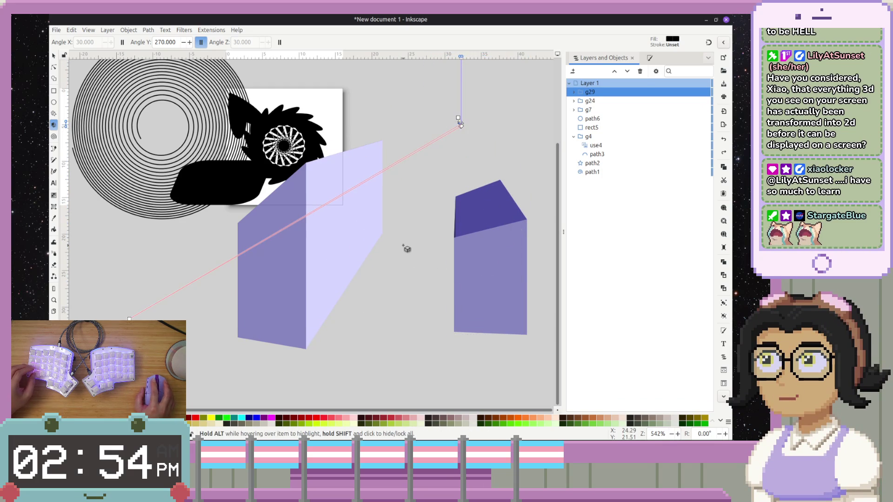
pyautogui.hotkey('ctrl', 'z')
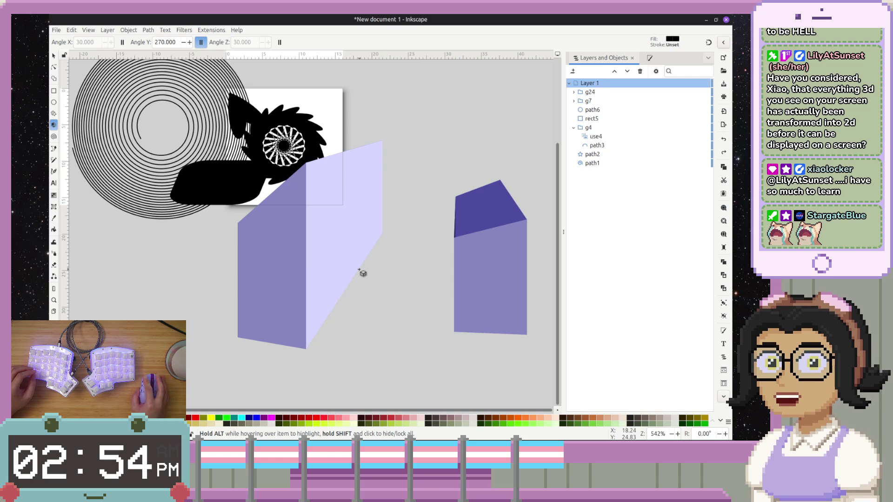
pyautogui.moveTo(363, 292)
pyautogui.mouseDown()
pyautogui.moveTo(424, 158)
pyautogui.moveTo(419, 293)
pyautogui.moveTo(441, 128)
pyautogui.mouseUp()
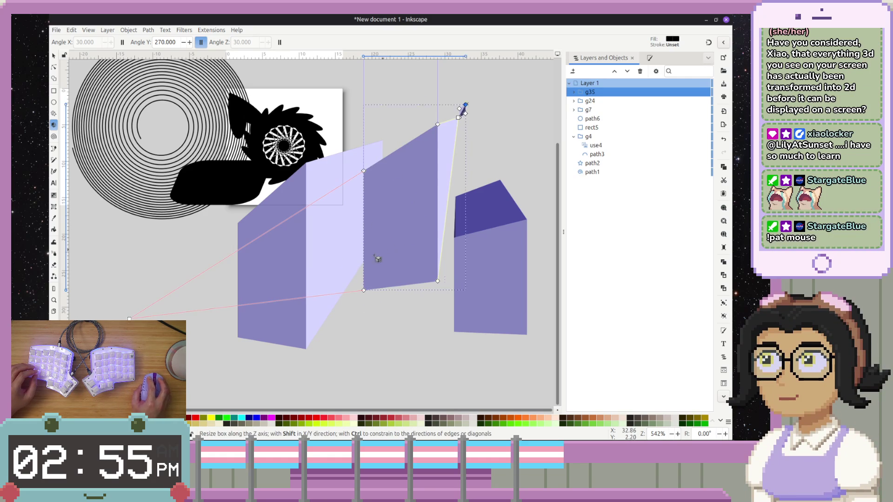
pyautogui.hotkey('ctrl', 'z')
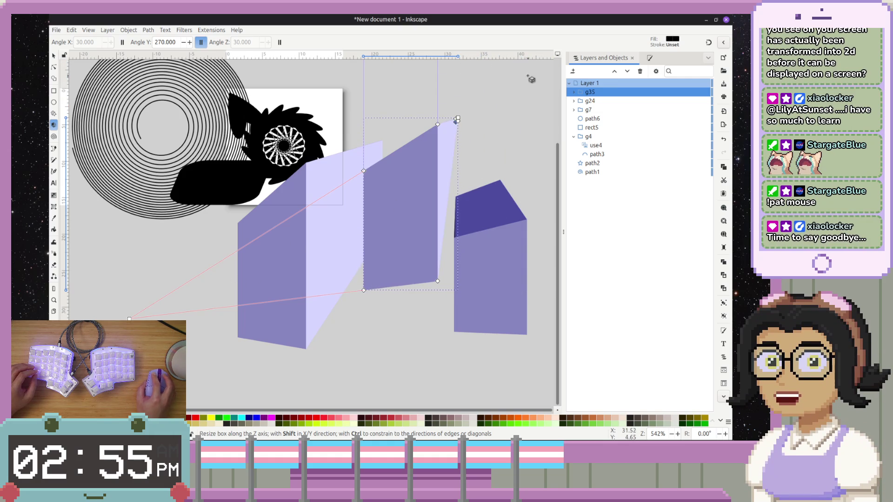
pyautogui.hotkey('ctrl', 'z')
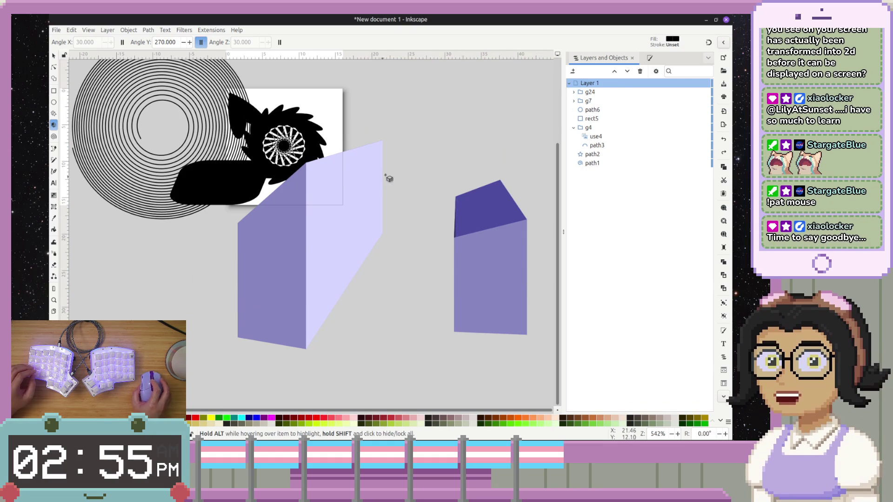
pyautogui.moveTo(444, 135); pyautogui.dragTo(417, 168)
# - Draw a new box above the black shape and adjust the left and right vanishing points
pyautogui.moveTo(337, 151)
pyautogui.mouseDown()
pyautogui.moveTo(399, 199)
pyautogui.moveTo(383, 231)
pyautogui.moveTo(166, 133)
pyautogui.moveTo(231, 164)
pyautogui.mouseUp()
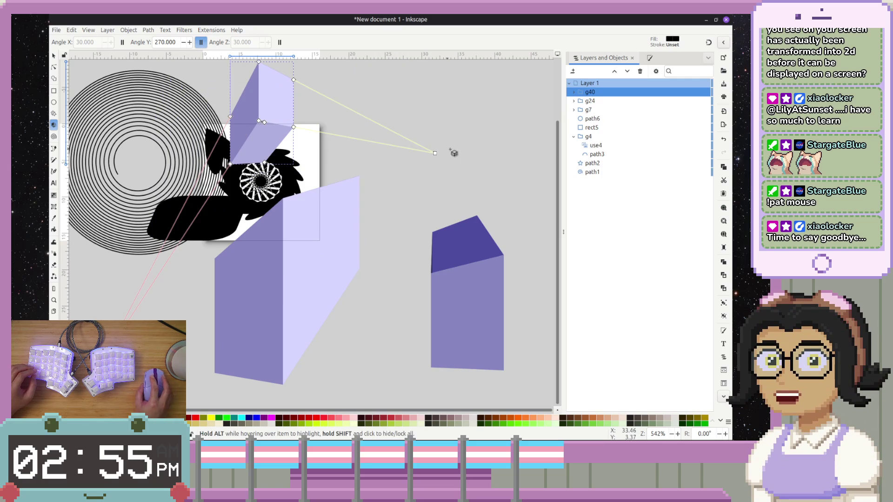
pyautogui.moveTo(107, 355)
pyautogui.mouseDown()
pyautogui.moveTo(260, 368)
pyautogui.moveTo(438, 291)
pyautogui.moveTo(473, 245)
pyautogui.moveTo(460, 283)
pyautogui.moveTo(474, 311)
pyautogui.moveTo(475, 377)
pyautogui.moveTo(215, 343)
pyautogui.moveTo(126, 260)
pyautogui.moveTo(139, 163)
pyautogui.moveTo(103, 235)
pyautogui.mouseUp()
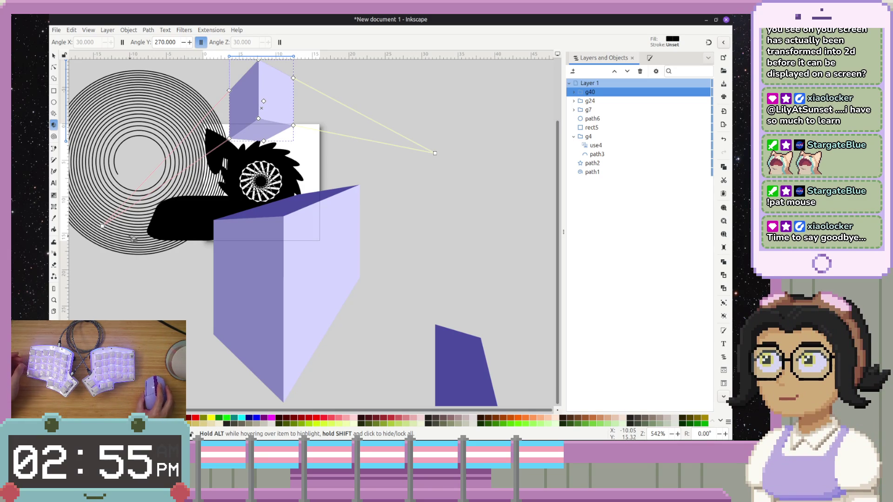
pyautogui.moveTo(102, 227)
pyautogui.mouseDown()
pyautogui.moveTo(111, 306)
pyautogui.moveTo(168, 311)
pyautogui.moveTo(80, 300)
pyautogui.moveTo(98, 247)
pyautogui.mouseUp()
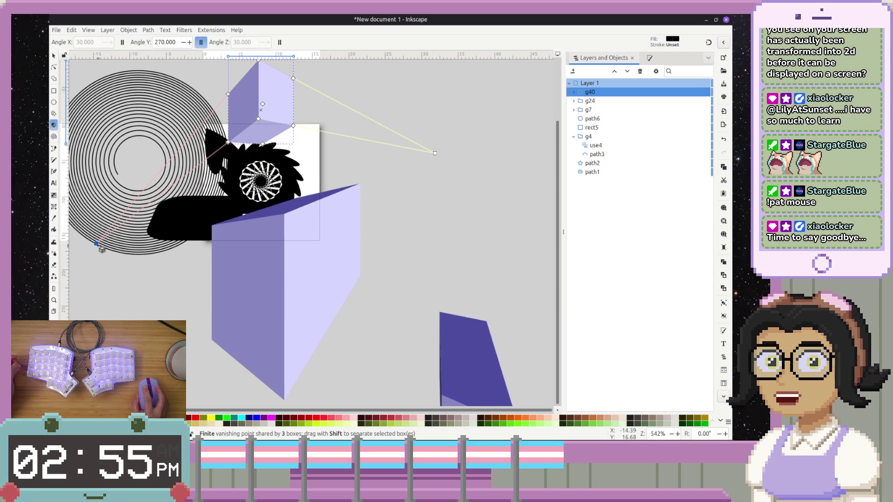
pyautogui.moveTo(434, 153)
pyautogui.mouseDown()
pyautogui.moveTo(477, 181)
pyautogui.moveTo(476, 172)
pyautogui.mouseUp()
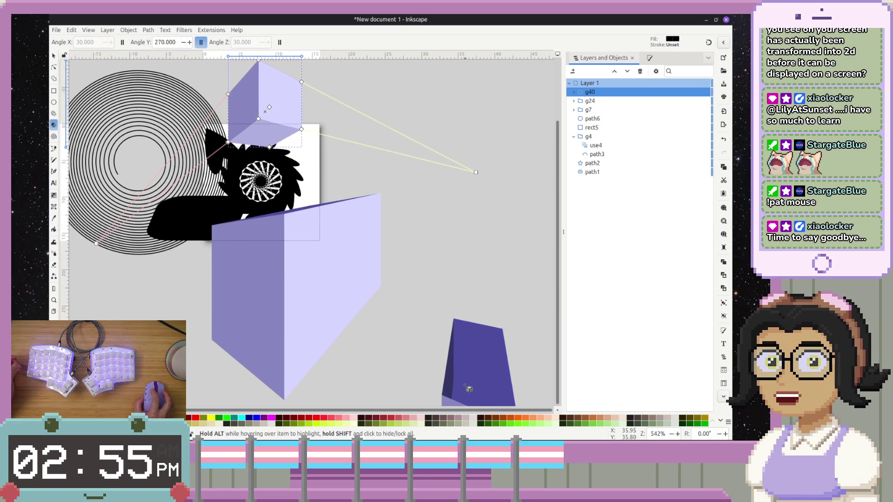
# - Move the small box up beside the black shape and extend the large box deeper
pyautogui.click(469, 387)
pyautogui.moveTo(469, 387)
pyautogui.mouseDown()
pyautogui.moveTo(394, 126)
pyautogui.moveTo(338, 153)
pyautogui.mouseUp()
pyautogui.moveTo(476, 173)
pyautogui.mouseDown()
pyautogui.moveTo(406, 219)
pyautogui.moveTo(430, 226)
pyautogui.moveTo(393, 286)
pyautogui.moveTo(429, 261)
pyautogui.mouseUp()
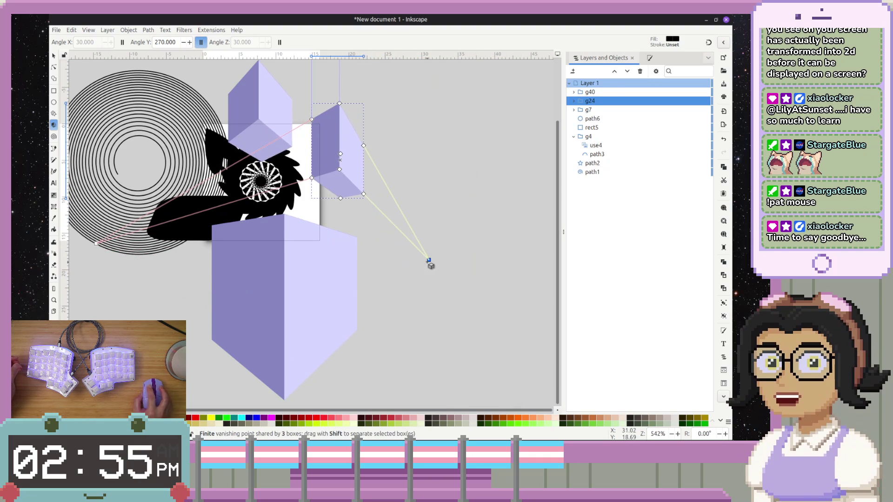
pyautogui.click(289, 299)
pyautogui.moveTo(295, 309)
pyautogui.mouseDown()
pyautogui.moveTo(319, 280)
pyautogui.moveTo(285, 307)
pyautogui.moveTo(321, 299)
pyautogui.moveTo(262, 306)
pyautogui.moveTo(358, 298)
pyautogui.moveTo(308, 302)
pyautogui.mouseUp()
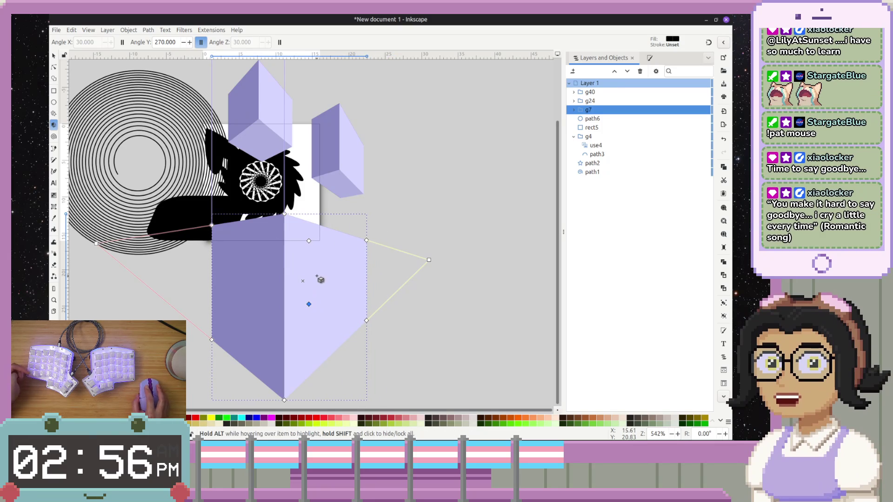
# - Draw a tall box over the centre and a long beam reaching right, then reselect the large box
pyautogui.moveTo(303, 281)
pyautogui.mouseDown()
pyautogui.moveTo(285, 274)
pyautogui.moveTo(233, 153)
pyautogui.moveTo(255, 175)
pyautogui.mouseUp()
pyautogui.moveTo(297, 227)
pyautogui.mouseDown()
pyautogui.moveTo(344, 214)
pyautogui.moveTo(387, 185)
pyautogui.mouseUp()
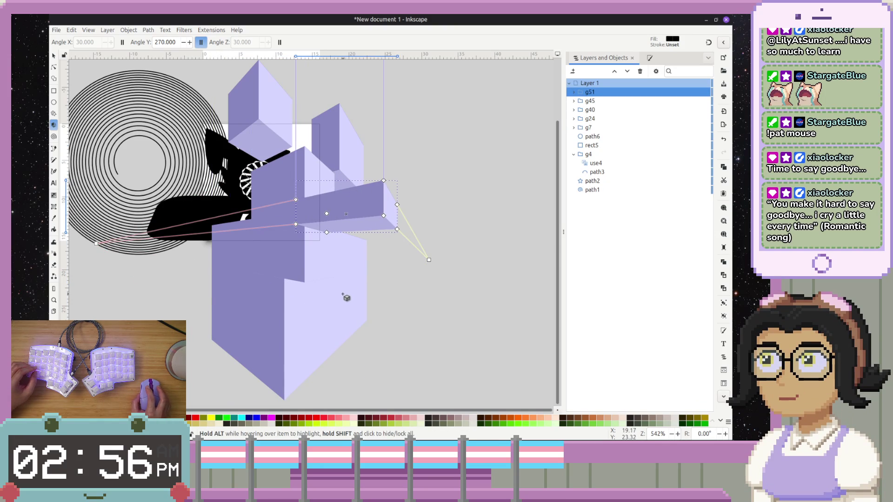
pyautogui.press('Escape')
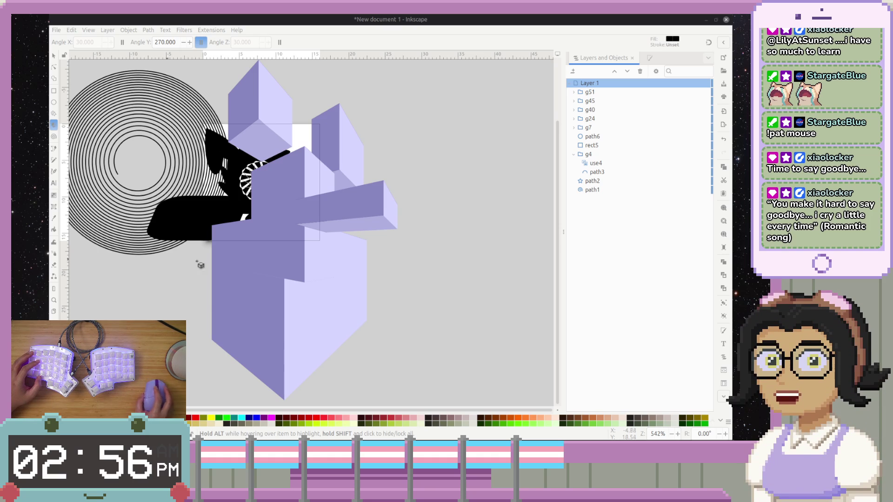
pyautogui.click(281, 308)
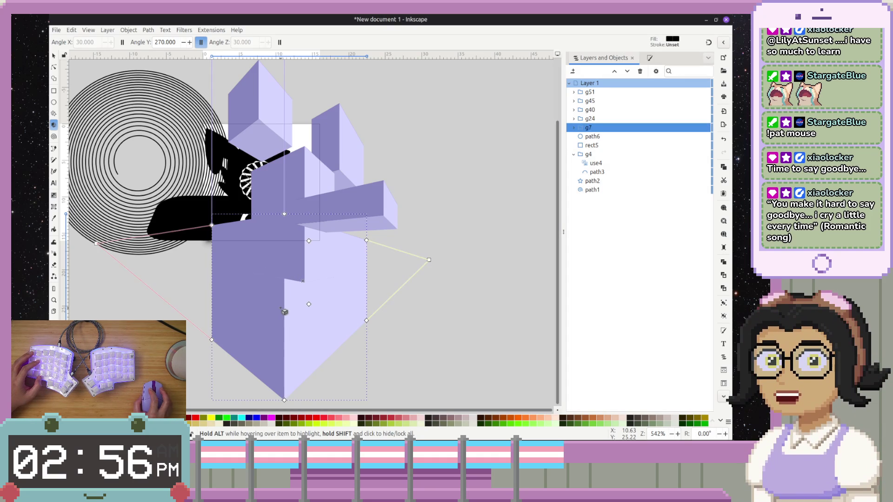
pyautogui.scroll(-5, 353, 140)
pyautogui.scroll(12, 367, 125)
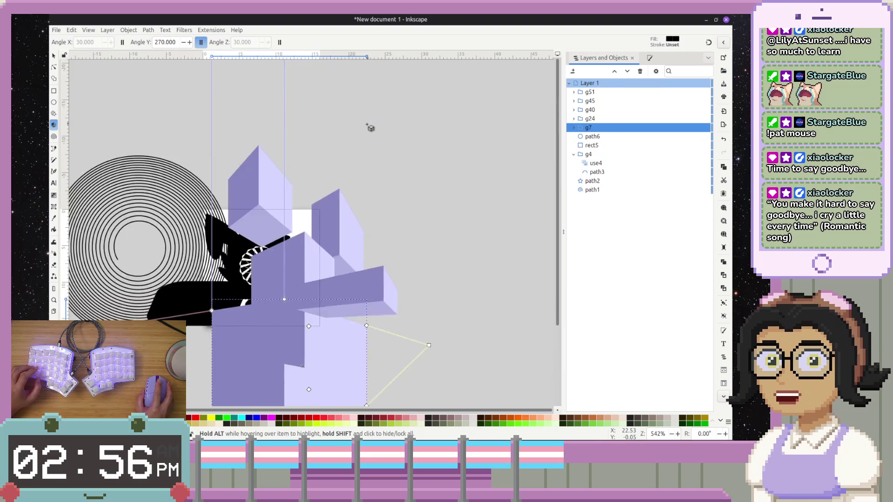
pyautogui.scroll(-3, 366, 130)
pyautogui.scroll(-1, 367, 137)
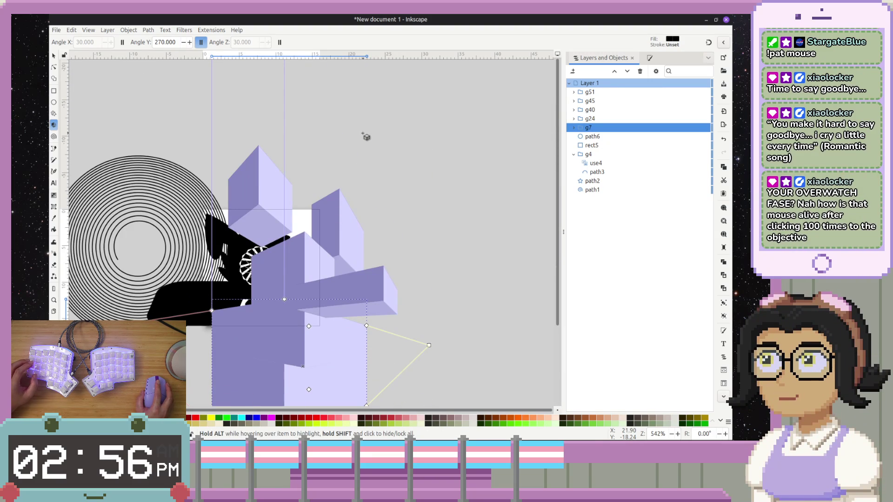
pyautogui.keyDown('ctrl'); pyautogui.scroll(-4, 367, 137); pyautogui.keyUp('ctrl')
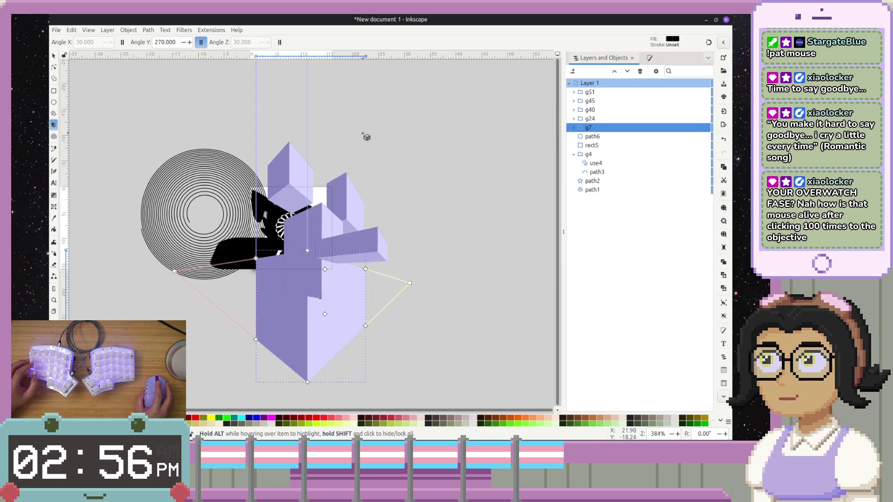
pyautogui.keyDown('ctrl'); pyautogui.scroll(2, 366, 136); pyautogui.keyUp('ctrl')
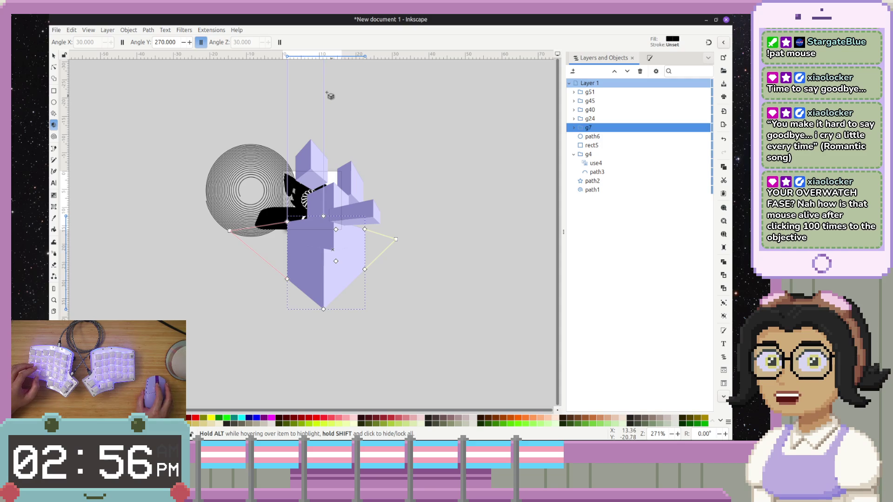
pyautogui.moveTo(376, 94)
pyautogui.mouseDown()
pyautogui.moveTo(366, 333)
pyautogui.moveTo(365, 185)
pyautogui.mouseUp()
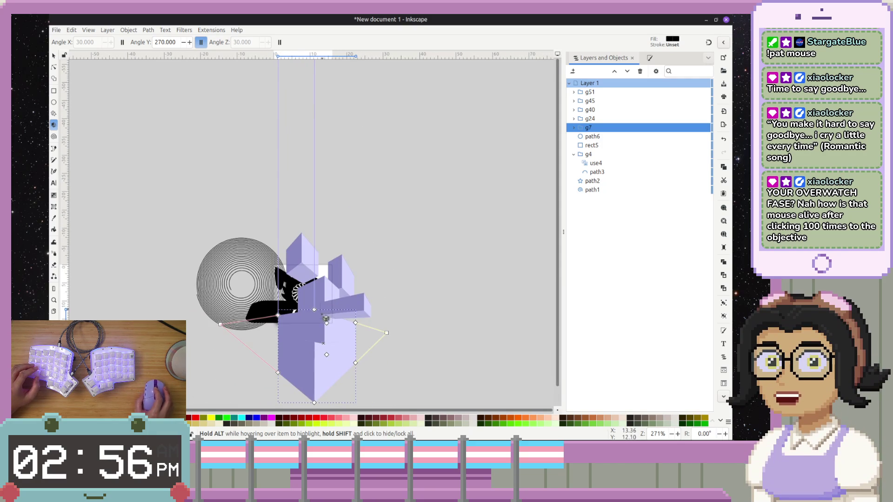
pyautogui.moveTo(368, 283); pyautogui.dragTo(391, 194)
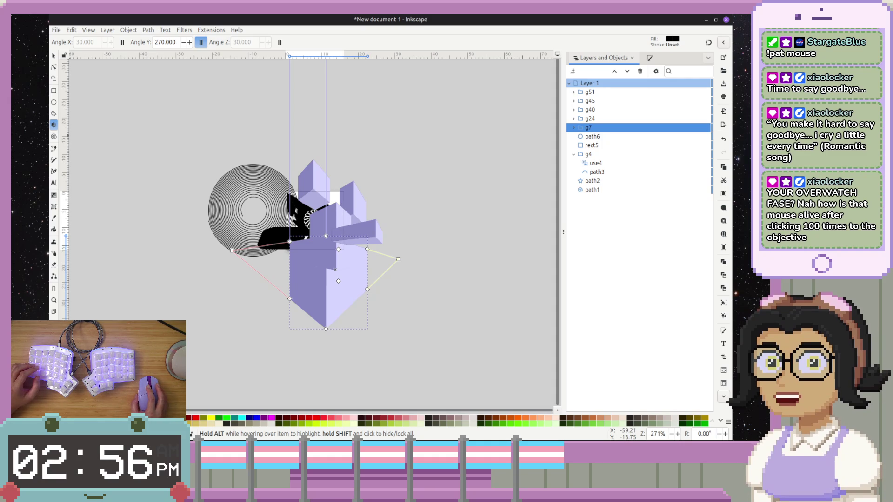
pyautogui.click(280, 43)
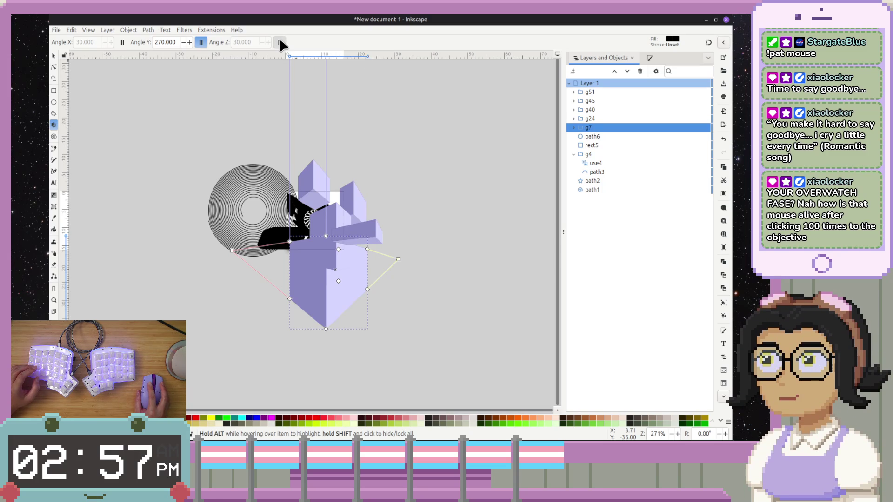
pyautogui.moveTo(479, 183); pyautogui.dragTo(381, 135)
pyautogui.hotkey('shift', 'z')
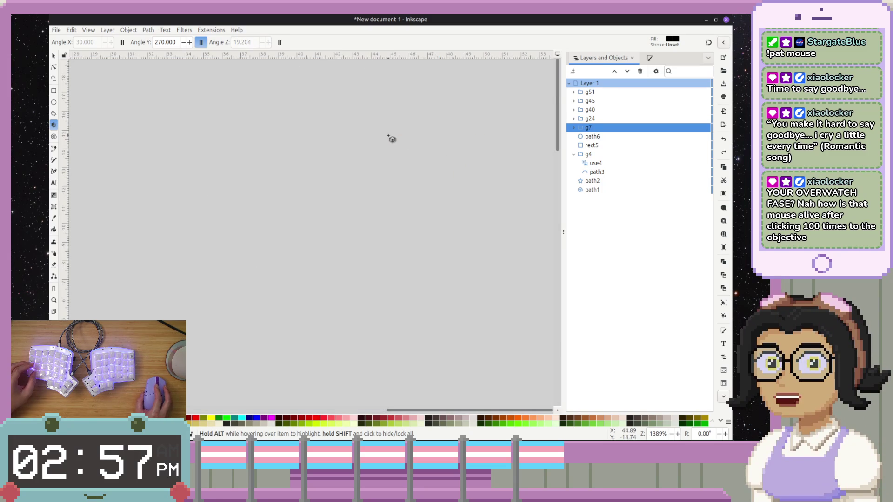
pyautogui.scroll(-3, 372, 176)
pyautogui.keyDown('ctrl'); pyautogui.scroll(-7, 375, 177); pyautogui.keyUp('ctrl')
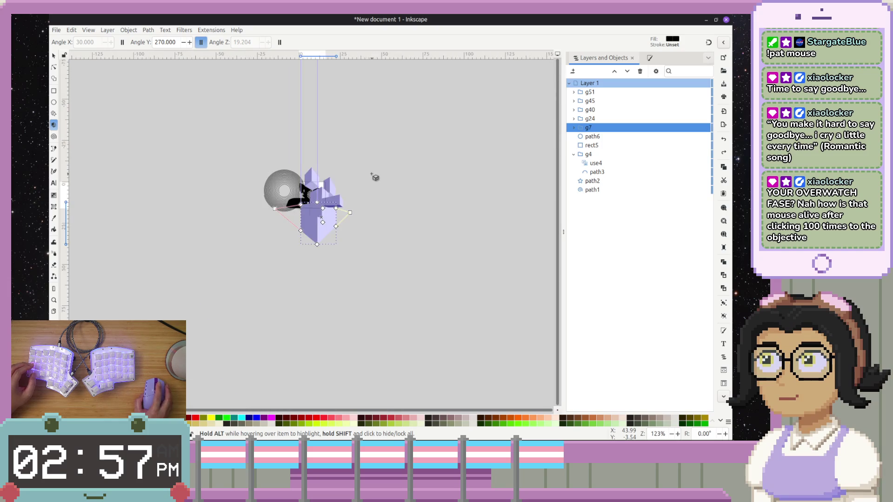
pyautogui.click(278, 41)
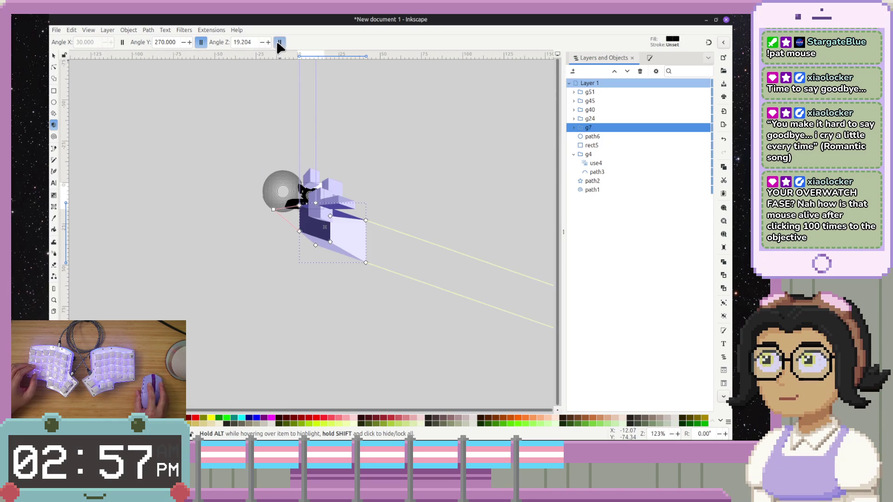
pyautogui.moveTo(365, 263)
pyautogui.mouseDown()
pyautogui.moveTo(325, 291)
pyautogui.moveTo(403, 311)
pyautogui.mouseUp()
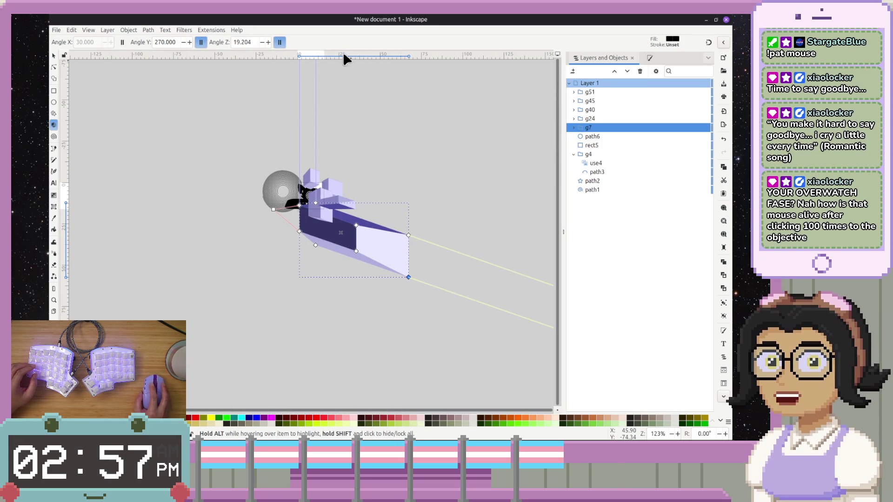
pyautogui.click(278, 42)
pyautogui.click(278, 42)
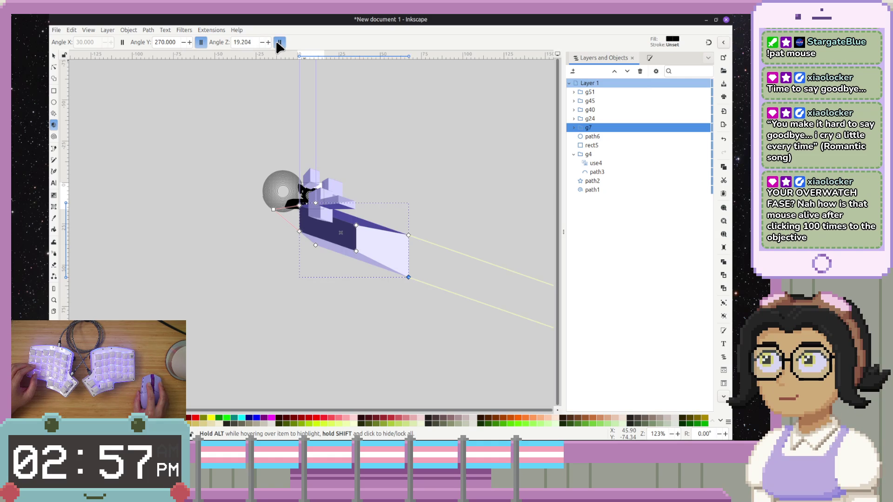
pyautogui.click(276, 40)
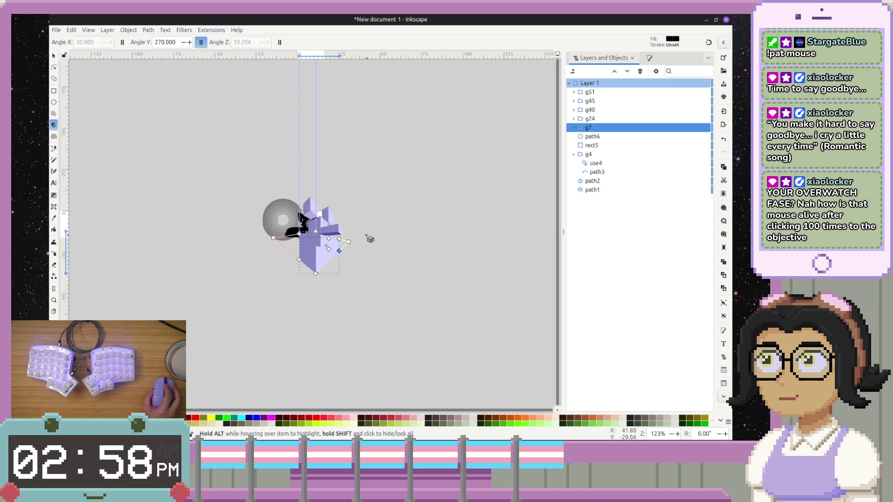
# - Shorten the box along its depth and shift the shared left vanishing point
pyautogui.keyDown('ctrl'); pyautogui.scroll(4, 320, 219); pyautogui.keyUp('ctrl')
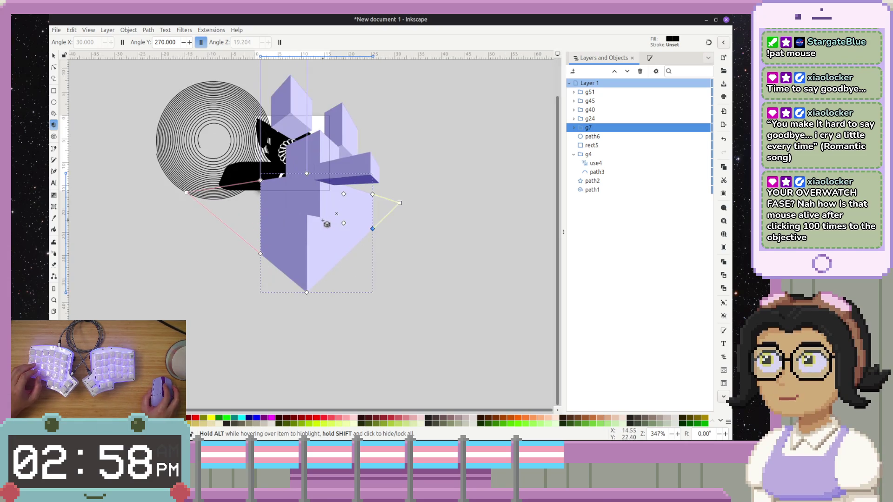
pyautogui.scroll(3, 344, 196)
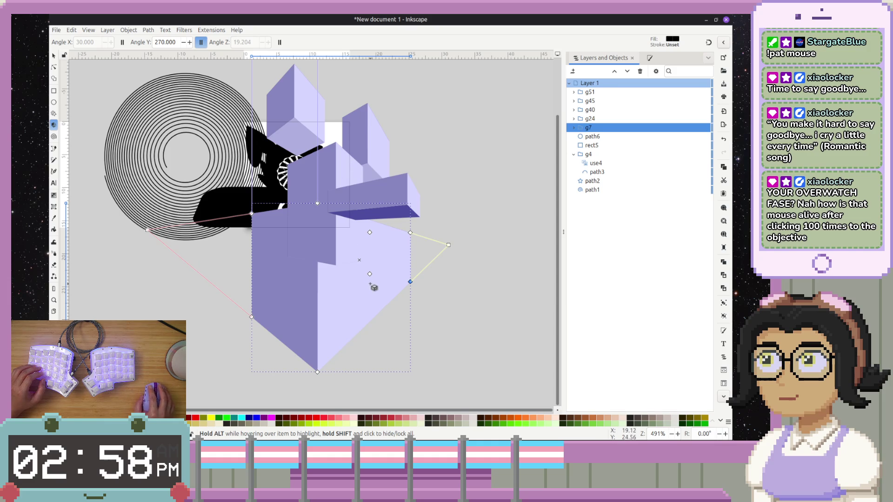
pyautogui.moveTo(370, 275)
pyautogui.mouseDown()
pyautogui.moveTo(354, 294)
pyautogui.moveTo(324, 291)
pyautogui.moveTo(389, 293)
pyautogui.moveTo(359, 321)
pyautogui.mouseUp()
pyautogui.scroll(-5, 369, 259)
pyautogui.scroll(5, 378, 243)
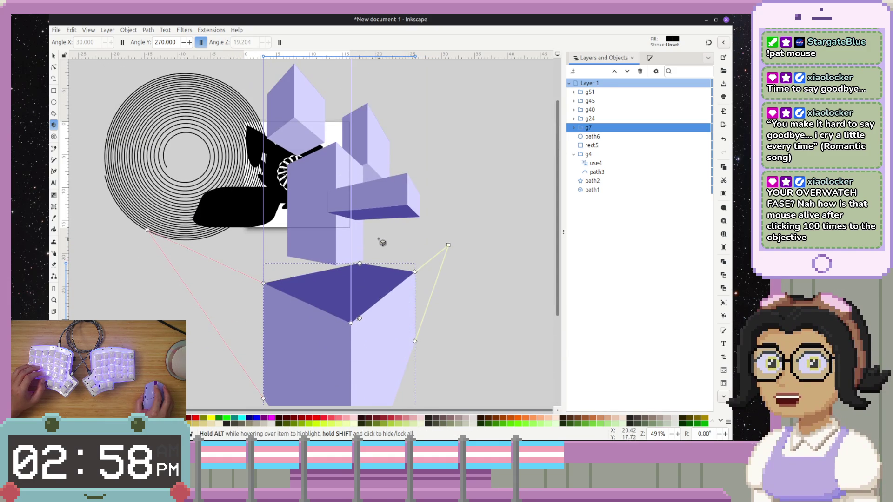
pyautogui.moveTo(147, 229)
pyautogui.mouseDown()
pyautogui.moveTo(142, 295)
pyautogui.moveTo(141, 253)
pyautogui.moveTo(298, 186)
pyautogui.moveTo(408, 295)
pyautogui.moveTo(398, 192)
pyautogui.moveTo(359, 143)
pyautogui.moveTo(90, 165)
pyautogui.moveTo(251, 74)
pyautogui.moveTo(183, 149)
pyautogui.moveTo(126, 259)
pyautogui.moveTo(124, 230)
pyautogui.mouseUp()
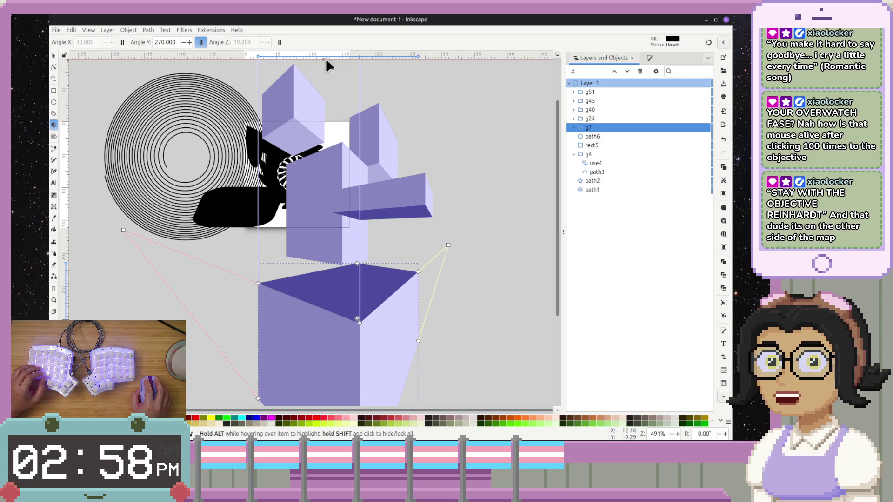
pyautogui.press('Escape')
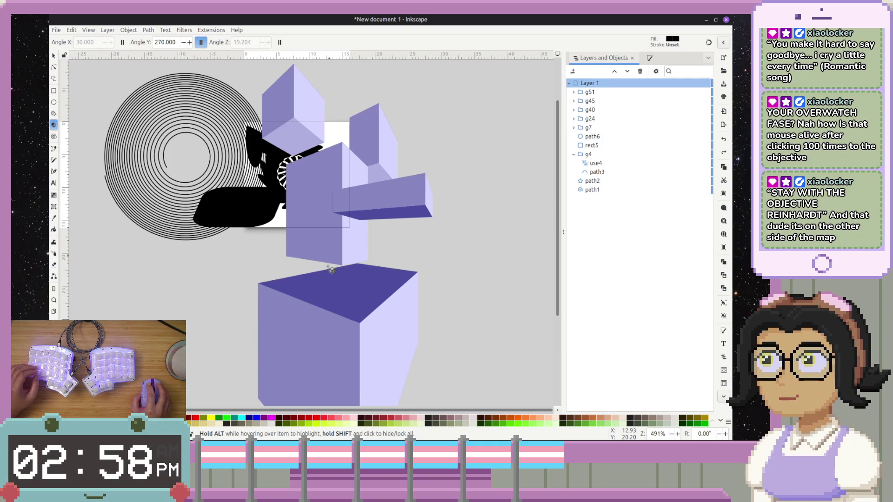
# - Widen the bottom box via its front corner and make its vertical edges converge
pyautogui.click(331, 276)
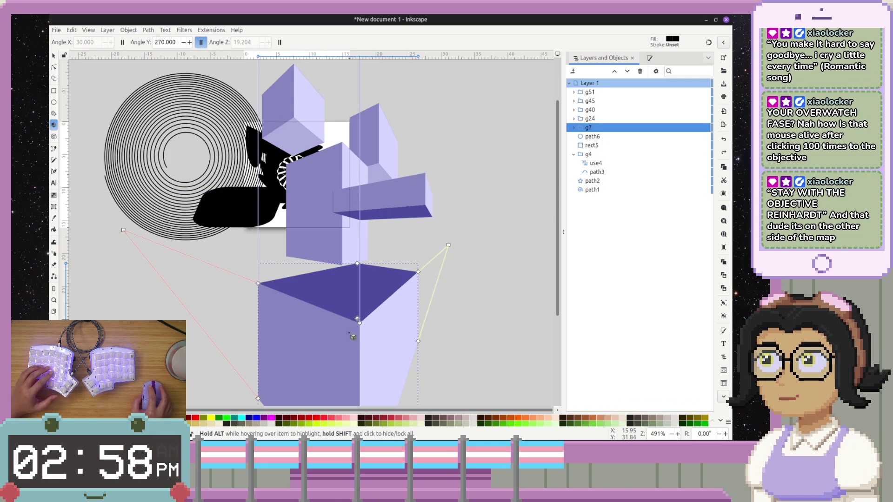
pyautogui.moveTo(357, 319)
pyautogui.mouseDown()
pyautogui.moveTo(430, 321)
pyautogui.moveTo(420, 328)
pyautogui.moveTo(411, 283)
pyautogui.mouseUp()
pyautogui.moveTo(414, 125)
pyautogui.mouseDown()
pyautogui.moveTo(325, 161)
pyautogui.moveTo(316, 155)
pyautogui.mouseUp()
pyautogui.hotkey('ctrl', 'z')
pyautogui.click(341, 314)
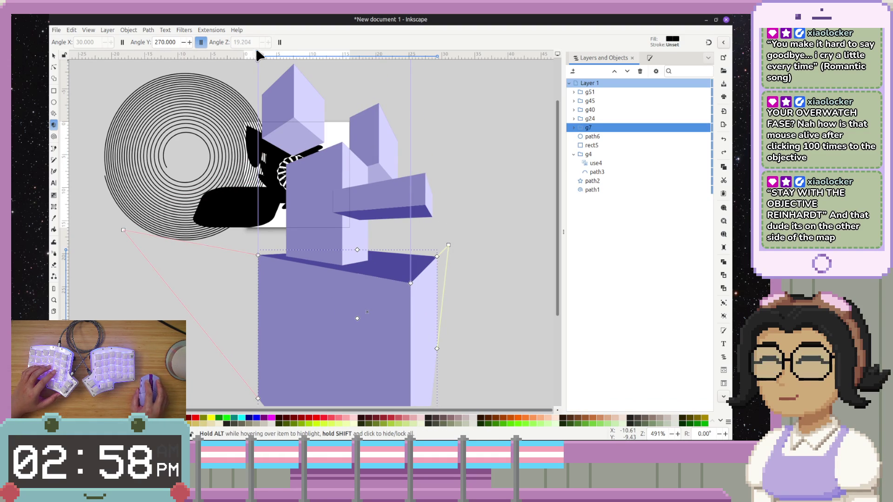
pyautogui.click(201, 42)
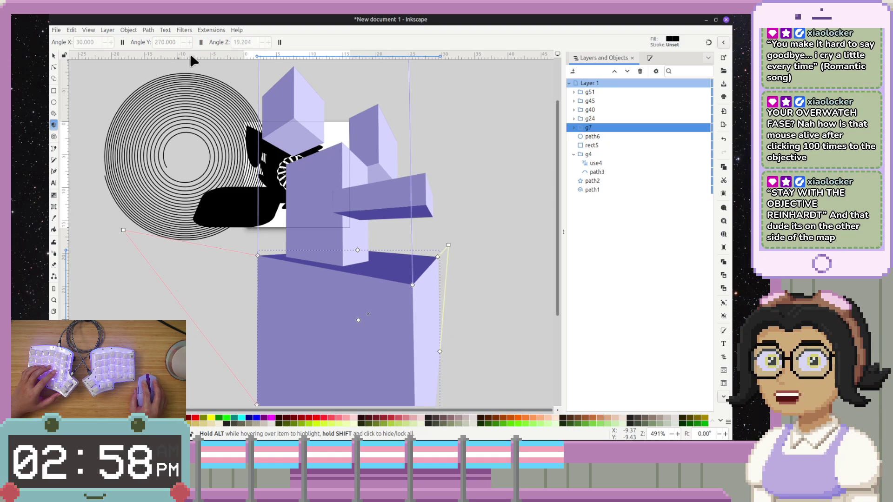
# - Toggle the box's X axis between parallel and converging, then drag the shared vanishing point right
pyautogui.click(123, 43)
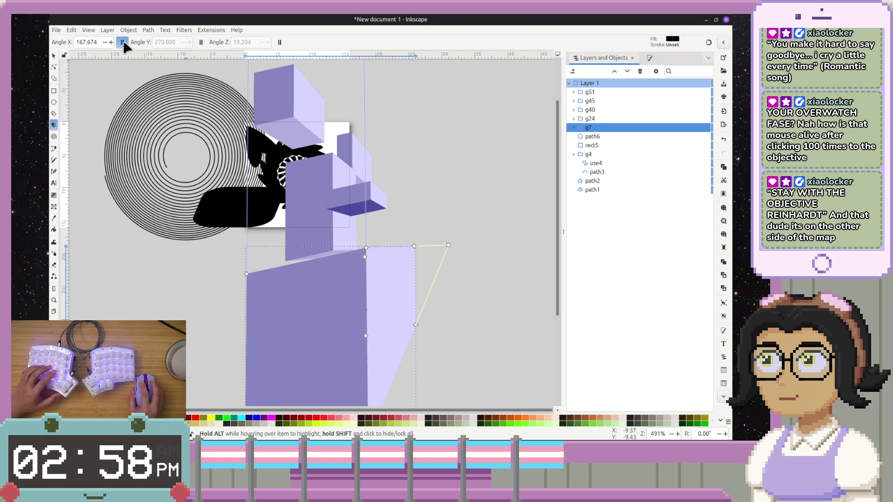
pyautogui.click(122, 43)
pyautogui.click(122, 42)
pyautogui.click(123, 42)
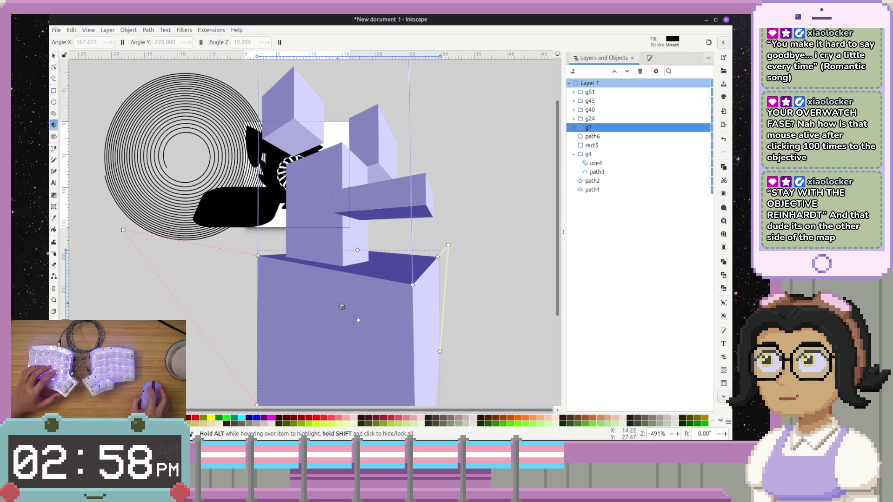
pyautogui.moveTo(448, 245)
pyautogui.mouseDown()
pyautogui.moveTo(495, 250)
pyautogui.moveTo(479, 170)
pyautogui.moveTo(502, 203)
pyautogui.moveTo(432, 269)
pyautogui.moveTo(515, 174)
pyautogui.moveTo(493, 164)
pyautogui.mouseUp()
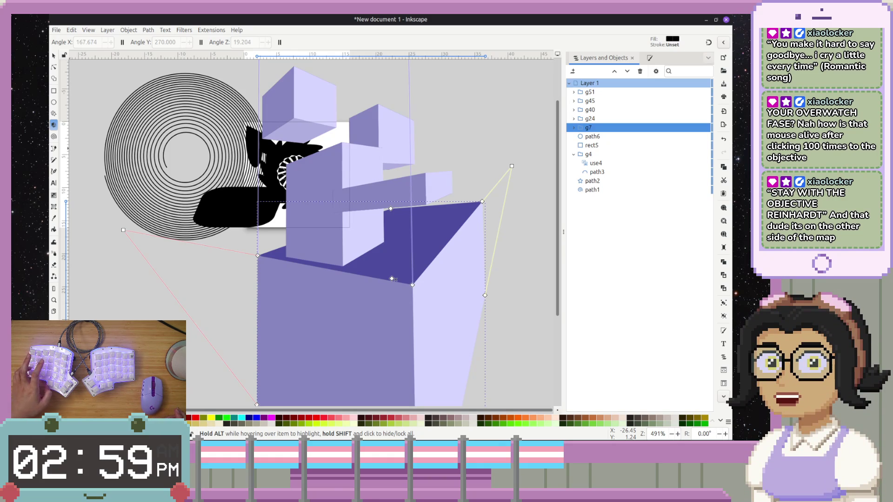
pyautogui.hotkey('alt', 'Tab')
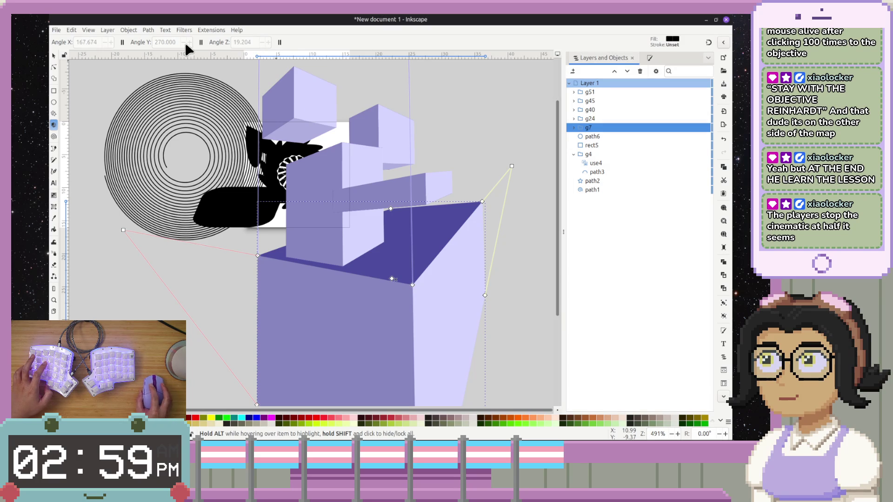
# - Try parallel X and other perspectives on the box, restore converging, and zoom out
pyautogui.click(122, 42)
pyautogui.click(122, 42)
pyautogui.click(121, 42)
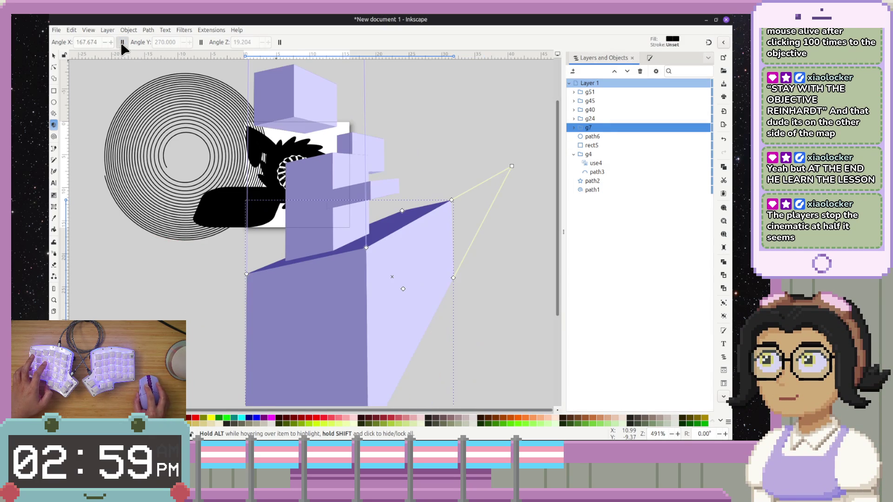
pyautogui.click(121, 42)
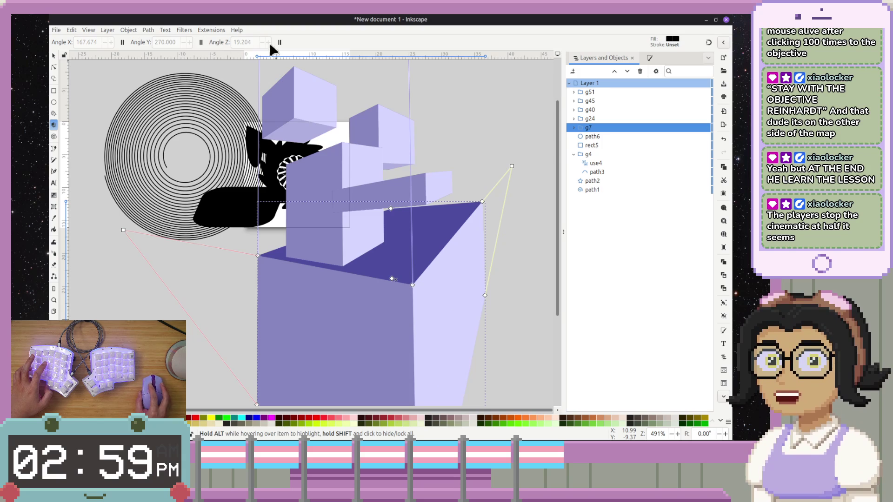
pyautogui.scroll(5, 363, 149)
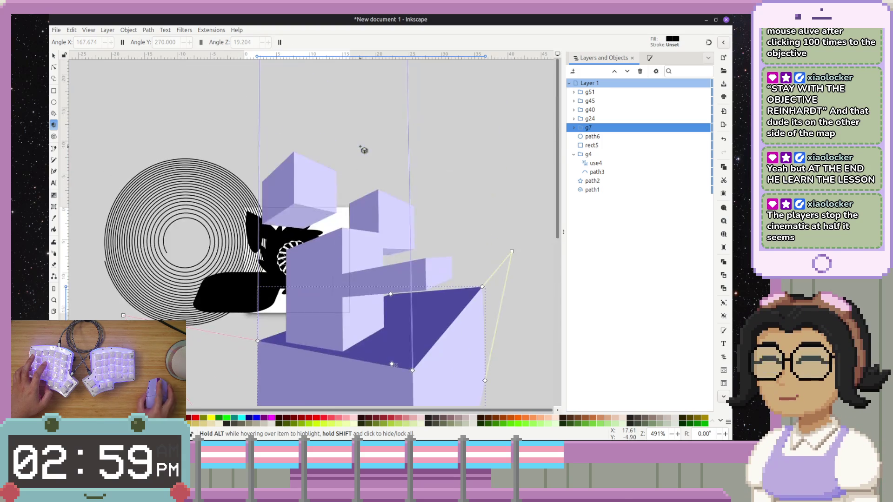
pyautogui.scroll(20, 363, 150)
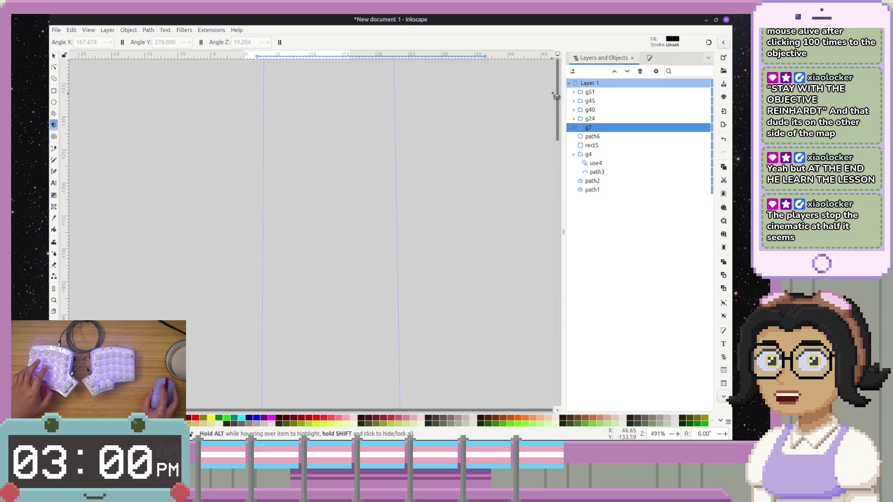
pyautogui.scroll(20, 400, 173)
pyautogui.scroll(20, 383, 161)
pyautogui.scroll(20, 386, 184)
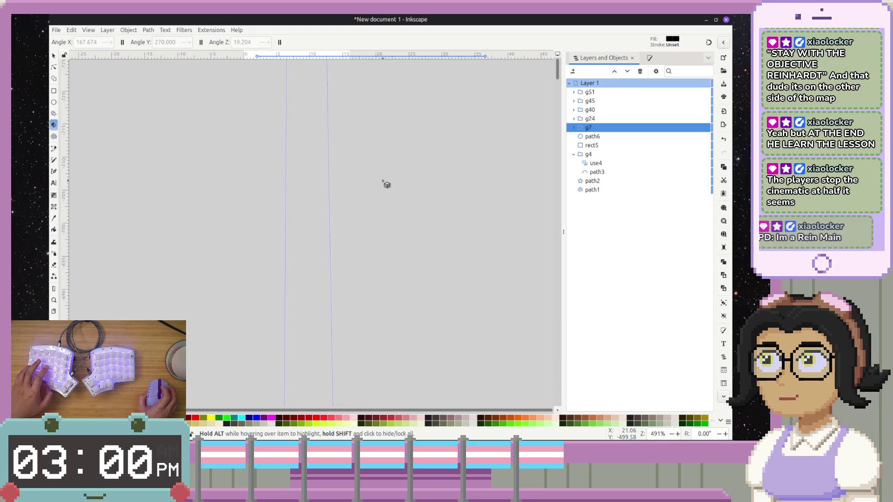
pyautogui.scroll(20, 386, 184)
pyautogui.scroll(20, 386, 184)
pyautogui.scroll(-20, 383, 183)
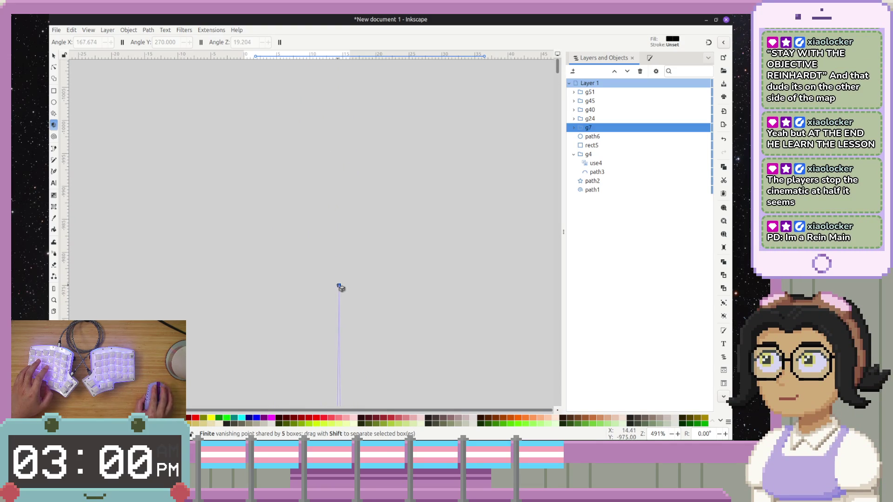
# - Reposition the vertical vanishing point to sit just above the drawing
pyautogui.moveTo(339, 285)
pyautogui.mouseDown()
pyautogui.moveTo(295, 441)
pyautogui.moveTo(304, 441)
pyautogui.mouseUp()
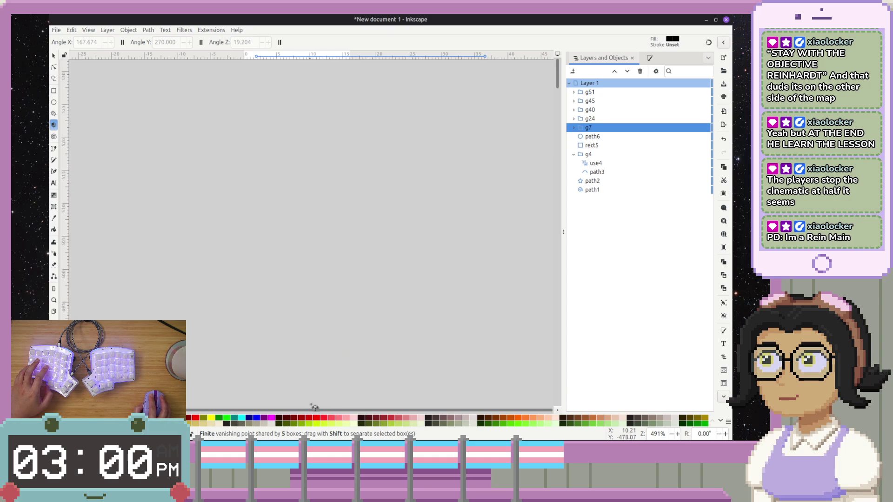
pyautogui.moveTo(324, 315)
pyautogui.mouseDown()
pyautogui.moveTo(336, 315)
pyautogui.moveTo(330, 159)
pyautogui.moveTo(324, 178)
pyautogui.mouseUp()
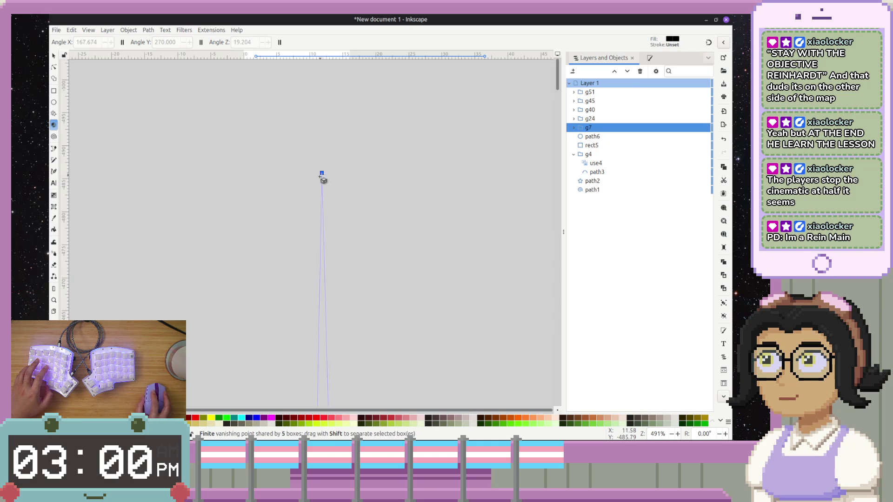
pyautogui.moveTo(324, 434); pyautogui.dragTo(314, 441)
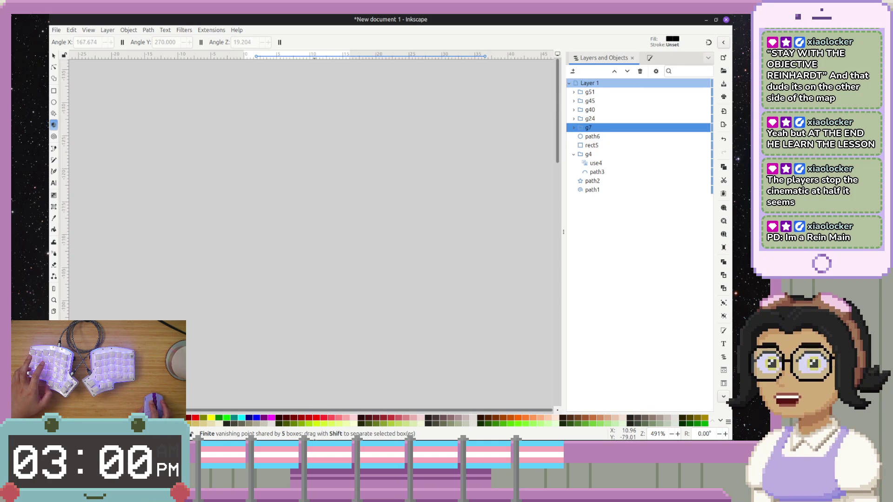
pyautogui.scroll(-6, 326, 307)
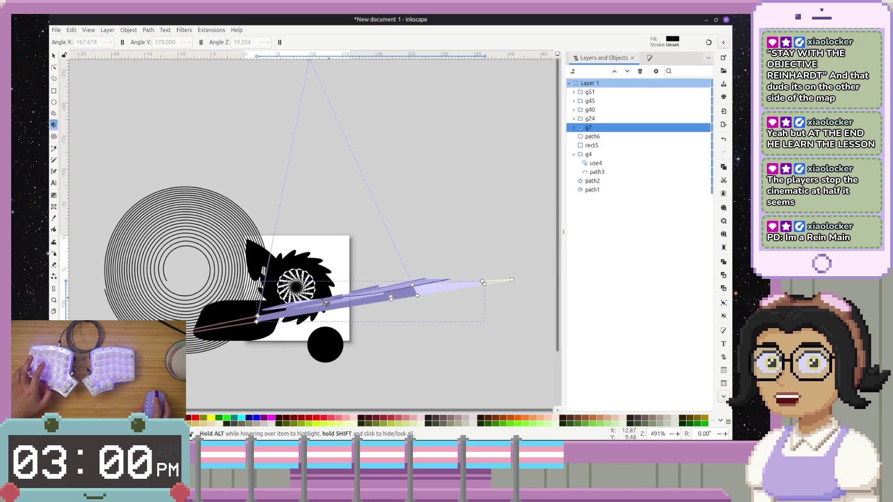
pyautogui.scroll(-2, 332, 296)
pyautogui.moveTo(154, 339)
pyautogui.mouseDown()
pyautogui.moveTo(126, 194)
pyautogui.moveTo(225, 206)
pyautogui.moveTo(200, 279)
pyautogui.moveTo(157, 278)
pyautogui.moveTo(171, 268)
pyautogui.mouseUp()
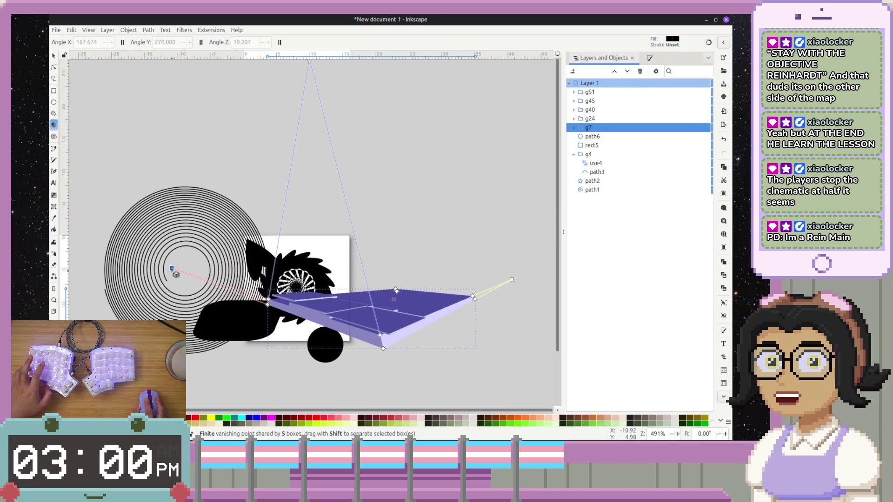
# - Stretch a box corner down-right, shift the vanishing point right, and enlarge the flat box
pyautogui.moveTo(381, 334)
pyautogui.mouseDown()
pyautogui.moveTo(418, 358)
pyautogui.moveTo(409, 356)
pyautogui.moveTo(372, 404)
pyautogui.moveTo(367, 262)
pyautogui.moveTo(389, 237)
pyautogui.moveTo(368, 156)
pyautogui.moveTo(404, 146)
pyautogui.moveTo(304, 157)
pyautogui.moveTo(325, 154)
pyautogui.moveTo(327, 161)
pyautogui.mouseUp()
pyautogui.scroll(6, 394, 101)
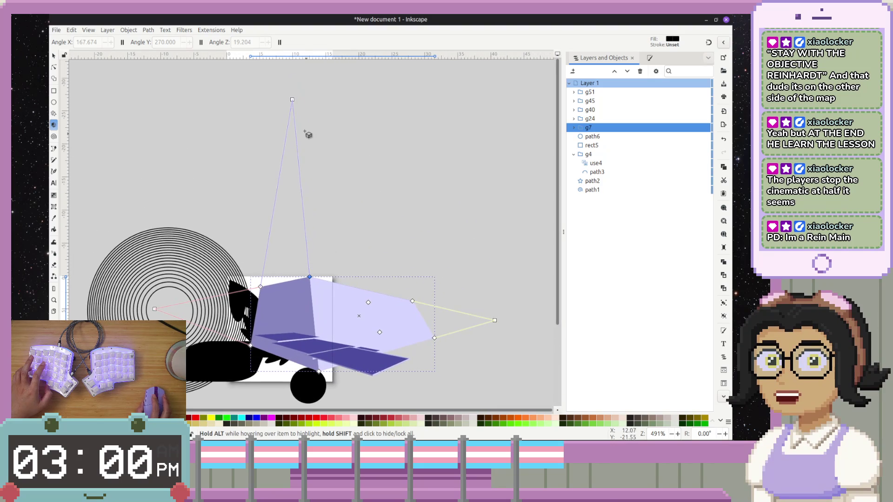
pyautogui.moveTo(294, 100)
pyautogui.mouseDown()
pyautogui.moveTo(359, 104)
pyautogui.moveTo(330, 112)
pyautogui.moveTo(326, 94)
pyautogui.mouseUp()
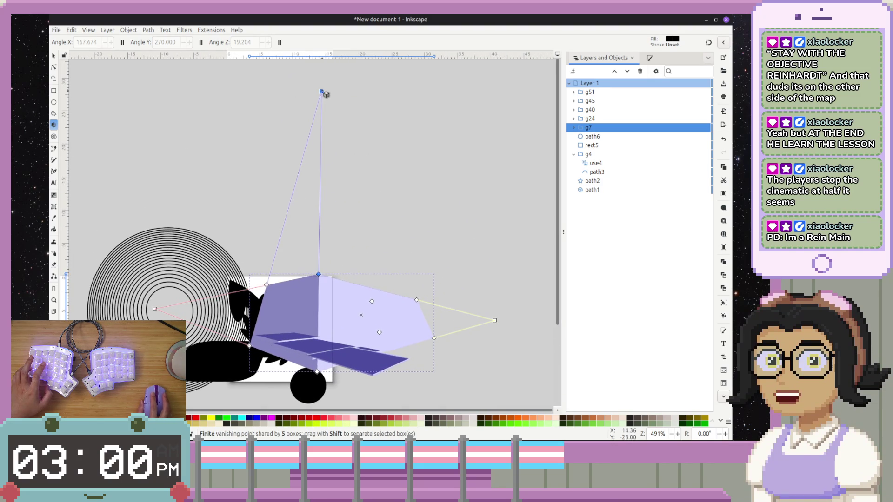
pyautogui.click(310, 349)
pyautogui.moveTo(310, 349)
pyautogui.mouseDown()
pyautogui.moveTo(350, 241)
pyautogui.moveTo(410, 289)
pyautogui.moveTo(310, 363)
pyautogui.moveTo(311, 395)
pyautogui.moveTo(311, 316)
pyautogui.mouseUp()
pyautogui.moveTo(333, 255)
pyautogui.mouseDown()
pyautogui.moveTo(342, 309)
pyautogui.moveTo(358, 311)
pyautogui.moveTo(370, 265)
pyautogui.mouseUp()
# - Move the small flat box right and stretch it, then move another box down-left
pyautogui.click(371, 265)
pyautogui.press('Escape')
pyautogui.click(375, 259)
pyautogui.moveTo(375, 259)
pyautogui.mouseDown()
pyautogui.moveTo(414, 253)
pyautogui.moveTo(418, 242)
pyautogui.moveTo(398, 275)
pyautogui.moveTo(453, 279)
pyautogui.moveTo(447, 247)
pyautogui.mouseUp()
pyautogui.click(339, 260)
pyautogui.moveTo(339, 265)
pyautogui.mouseDown()
pyautogui.moveTo(341, 310)
pyautogui.moveTo(355, 259)
pyautogui.moveTo(329, 279)
pyautogui.moveTo(222, 301)
pyautogui.moveTo(223, 325)
pyautogui.moveTo(209, 286)
pyautogui.moveTo(240, 298)
pyautogui.mouseUp()
pyautogui.click(293, 241)
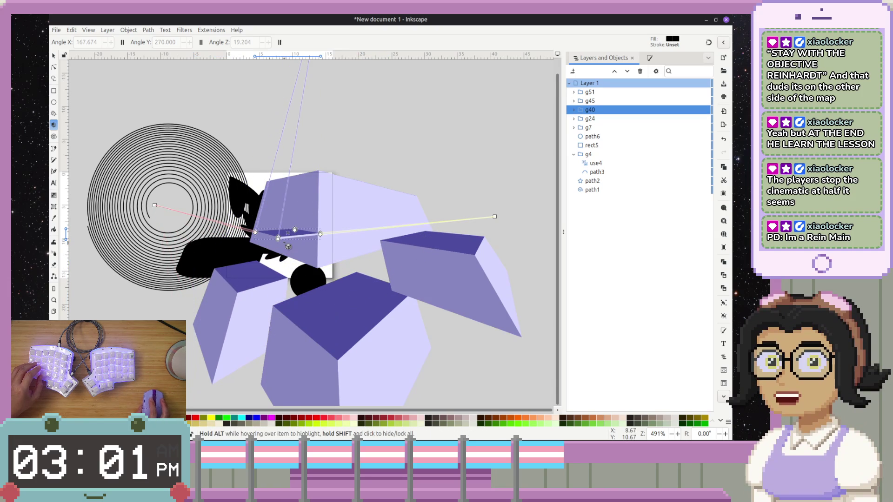
# - Shrink box g40 toward the vanishing point near the spiral, undoing an accidental new box
pyautogui.moveTo(294, 240); pyautogui.dragTo(297, 301)
pyautogui.moveTo(294, 251); pyautogui.dragTo(216, 243)
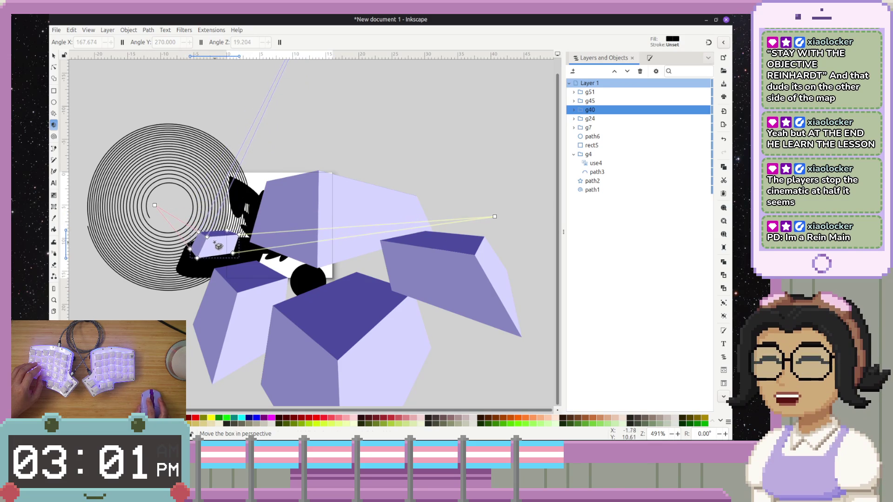
pyautogui.moveTo(362, 212)
pyautogui.mouseDown()
pyautogui.moveTo(373, 167)
pyautogui.moveTo(378, 191)
pyautogui.moveTo(414, 148)
pyautogui.mouseUp()
pyautogui.hotkey('ctrl', 'z')
# - Move the large box g7 upward in perspective, then adjust the zoom
pyautogui.click(361, 220)
pyautogui.moveTo(363, 207)
pyautogui.mouseDown()
pyautogui.moveTo(393, 166)
pyautogui.moveTo(393, 191)
pyautogui.moveTo(363, 213)
pyautogui.mouseUp()
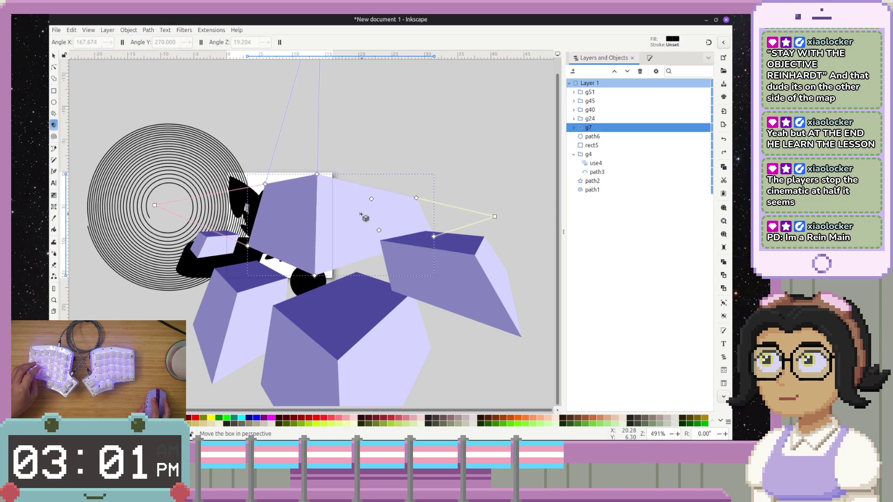
pyautogui.press('Escape')
pyautogui.scroll(-4, 455, 258)
pyautogui.scroll(2, 455, 258)
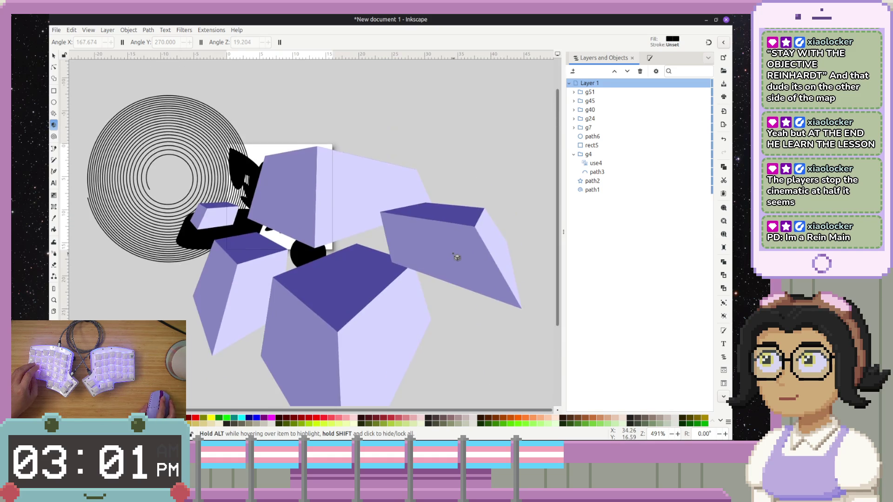
pyautogui.keyDown('ctrl'); pyautogui.scroll(-4, 456, 259); pyautogui.keyUp('ctrl')
pyautogui.keyDown('ctrl'); pyautogui.scroll(1, 474, 243); pyautogui.keyUp('ctrl')
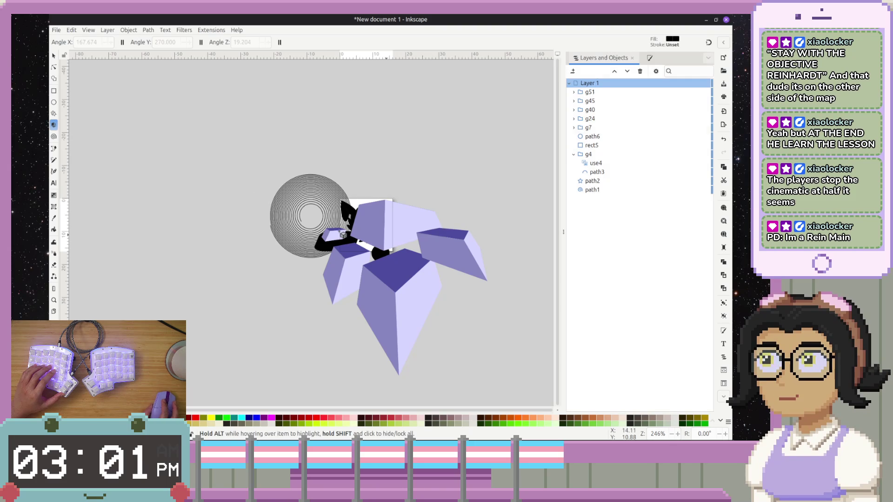
# - Raise the black spiky group with Object > Raise, settling it just below box g24
pyautogui.click(348, 214)
pyautogui.click(53, 55)
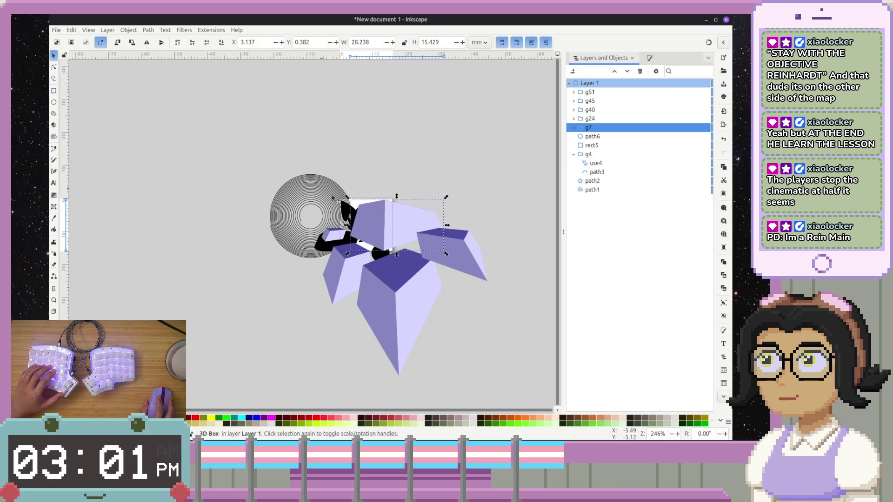
pyautogui.click(344, 209)
pyautogui.click(129, 30)
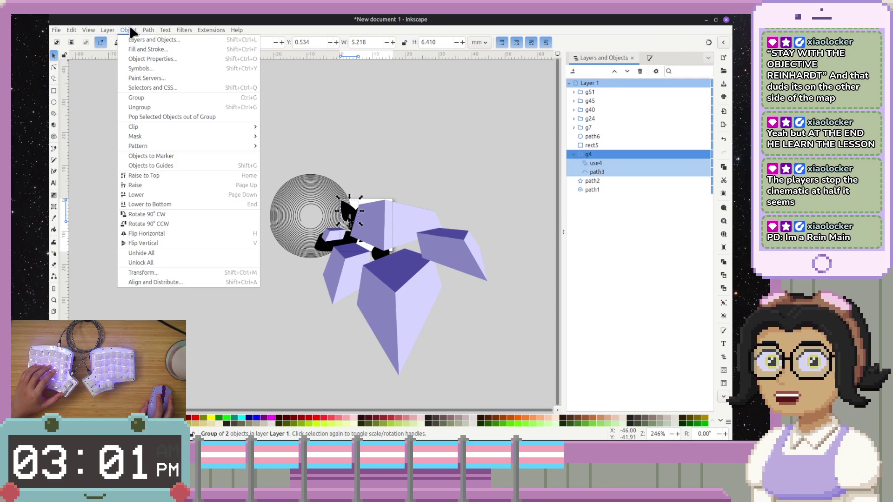
pyautogui.click(165, 186)
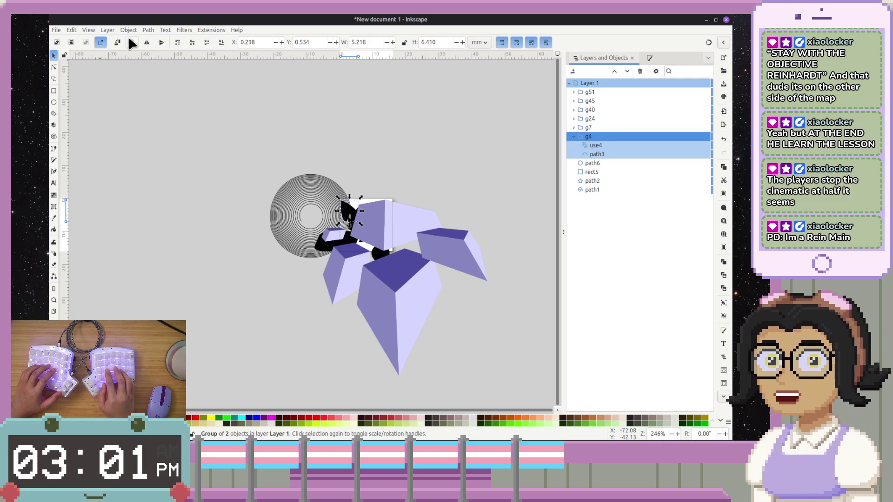
pyautogui.press('pagedown')
pyautogui.press('pagedown')
pyautogui.press('pagedown')
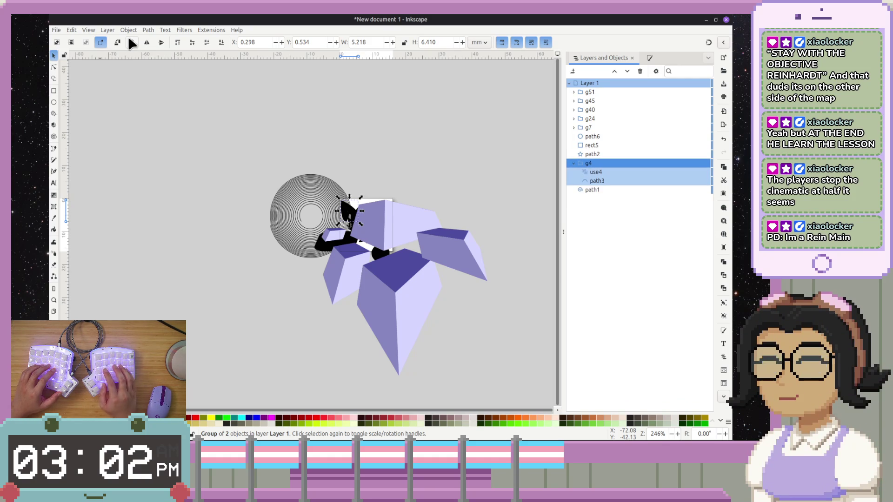
pyautogui.press('pageup')
pyautogui.press('pageup')
pyautogui.press('pageup')
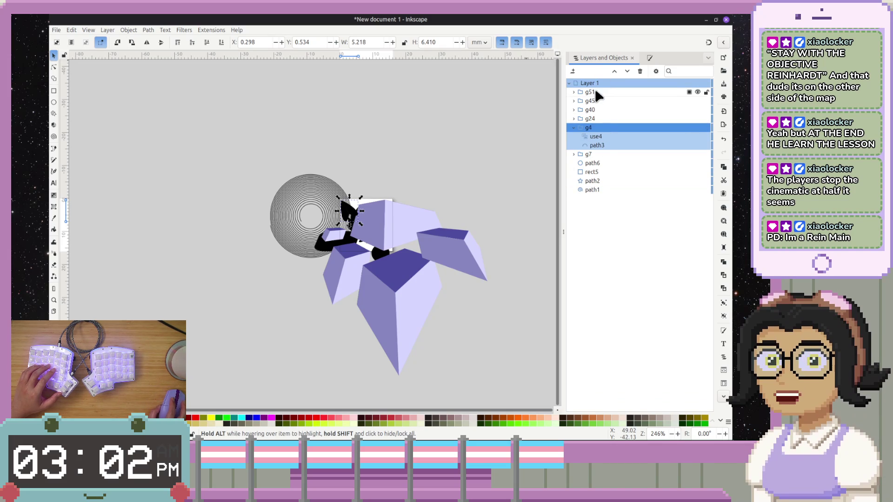
pyautogui.click(370, 153)
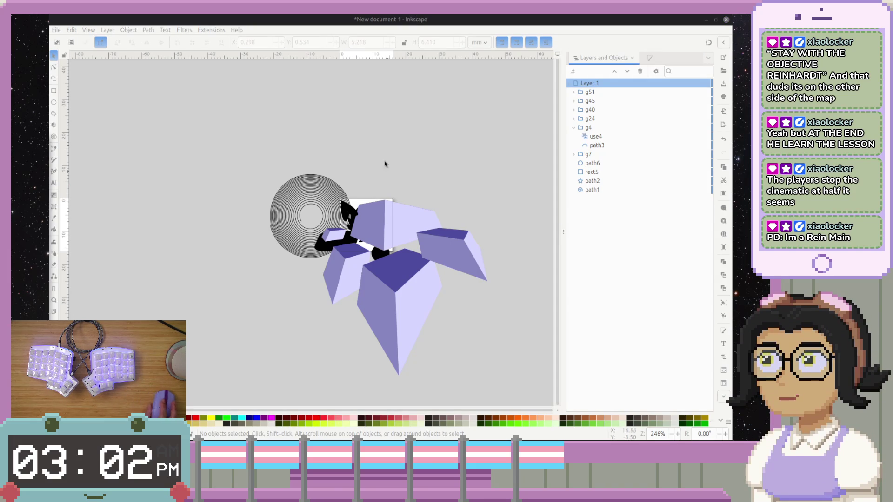
pyautogui.click(396, 32)
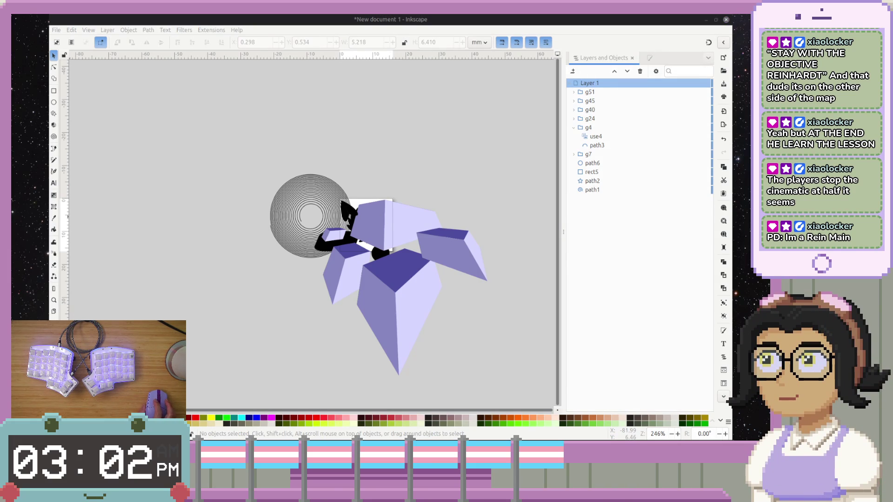
pyautogui.hotkey('alt', 'Tab')
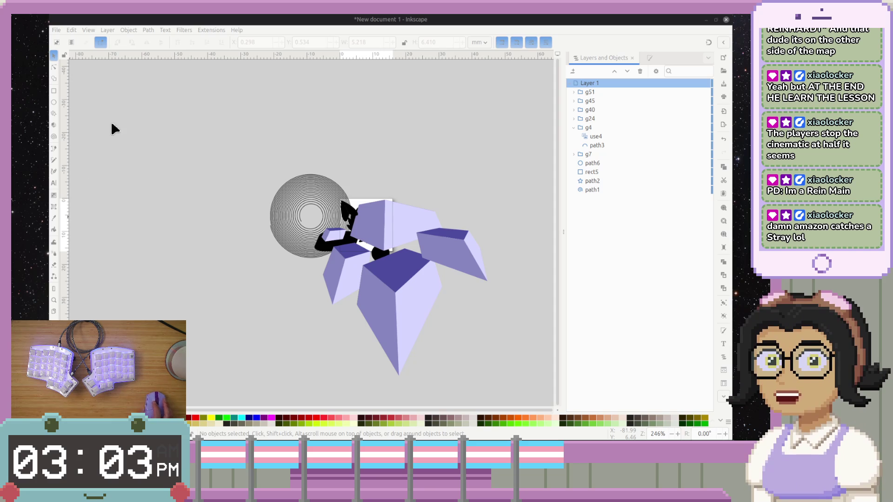
pyautogui.click(52, 228)
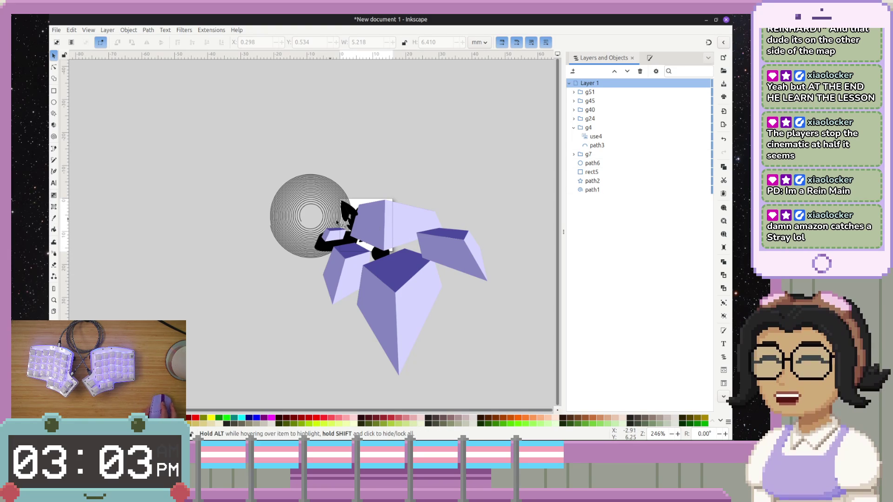
pyautogui.click(591, 190)
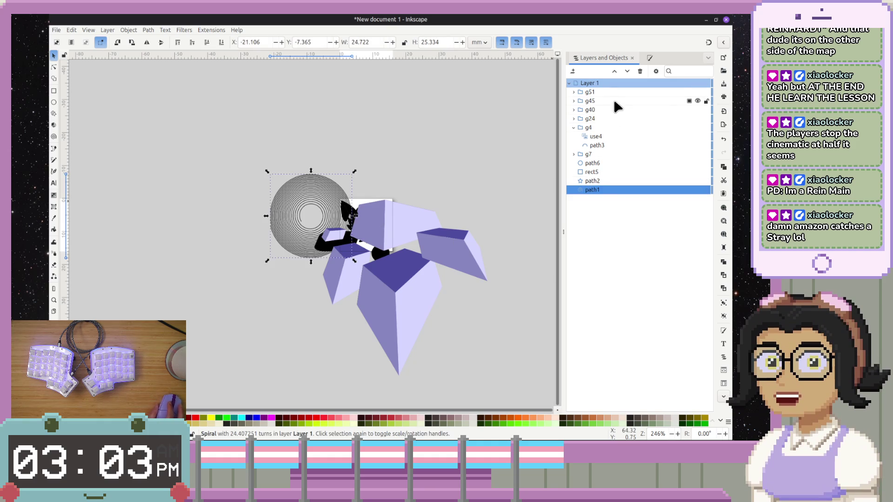
# - Select boxes g51 through g24 in Layers and Objects and delete them
pyautogui.click(621, 93)
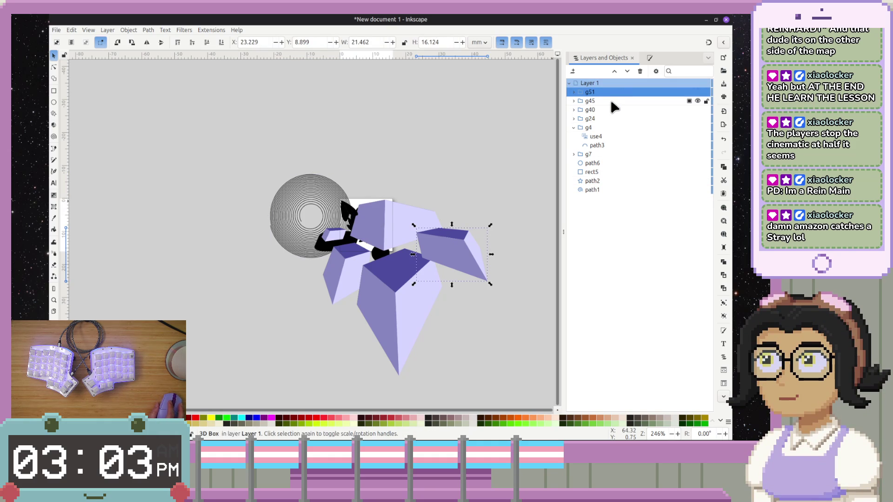
pyautogui.click(610, 102)
pyautogui.click(609, 110)
pyautogui.click(607, 126)
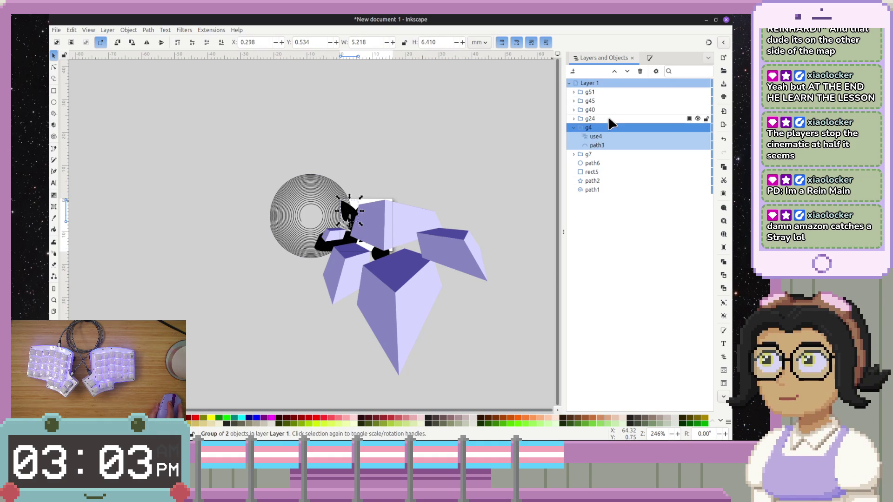
pyautogui.click(608, 117)
pyautogui.keyDown('shift'); pyautogui.click(606, 93); pyautogui.keyUp('shift')
pyautogui.rightClick(606, 93)
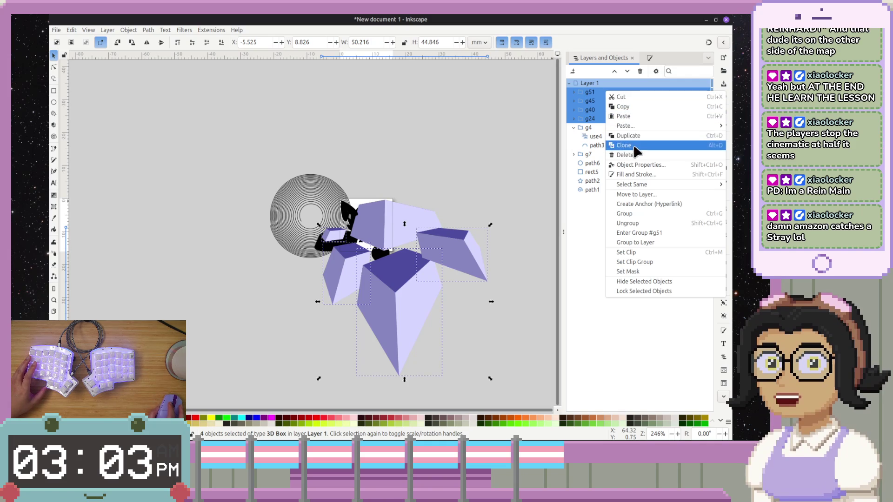
pyautogui.click(624, 155)
# - Delete the remaining large 3D box g7
pyautogui.click(409, 235)
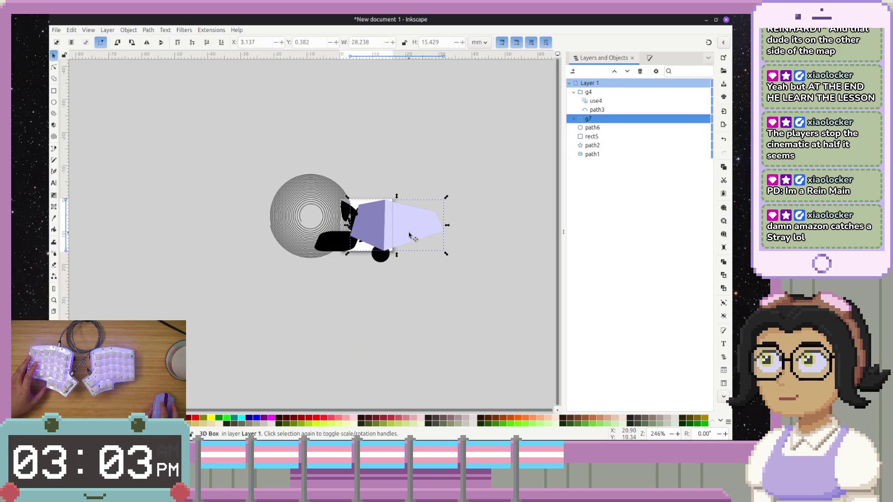
pyautogui.rightClick(602, 119)
pyautogui.click(635, 186)
pyautogui.scroll(5, 472, 263)
pyautogui.scroll(-5, 416, 261)
pyautogui.hscroll(-3, 417, 253)
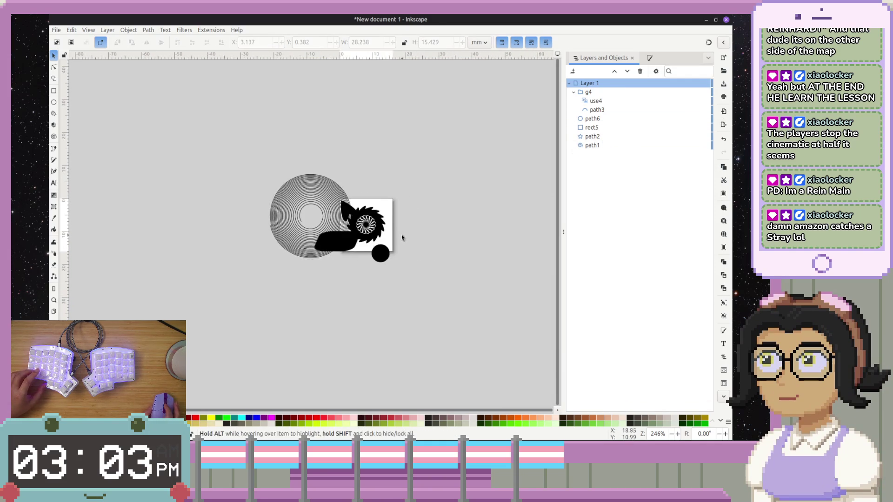
pyautogui.scroll(6, 399, 235)
pyautogui.scroll(-3, 389, 236)
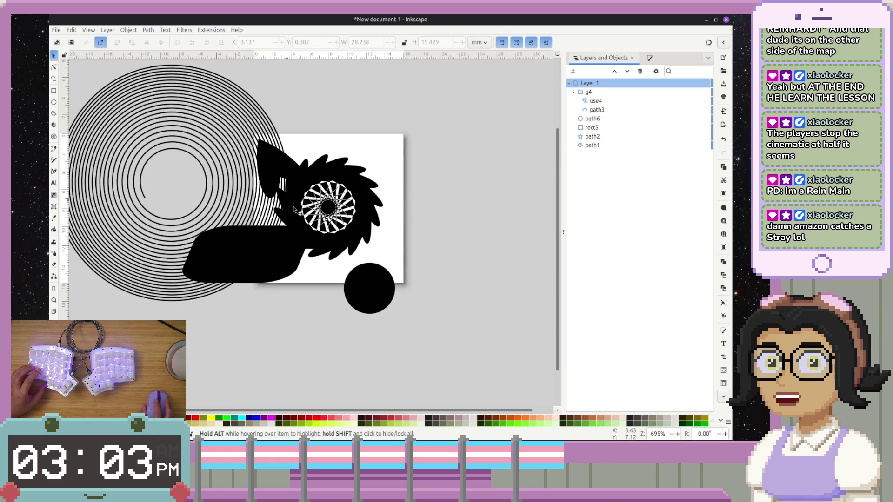
pyautogui.scroll(1, 345, 240)
pyautogui.hscroll(-2, 345, 239)
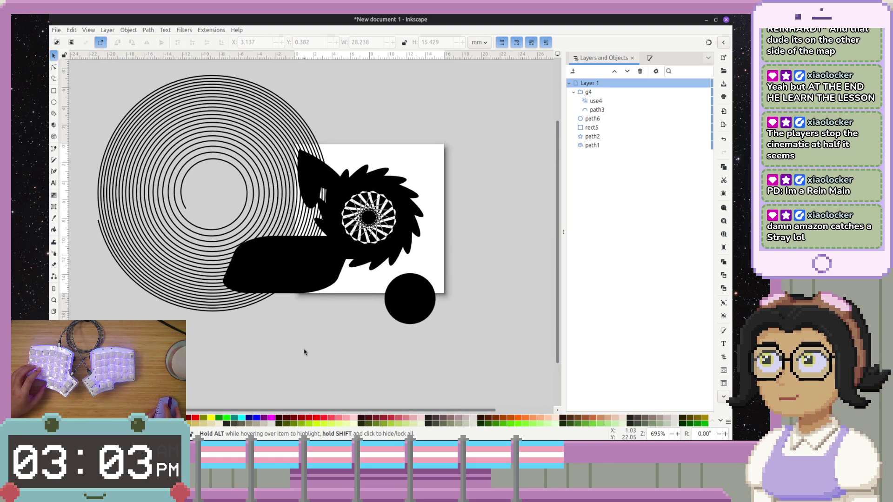
pyautogui.click(252, 184)
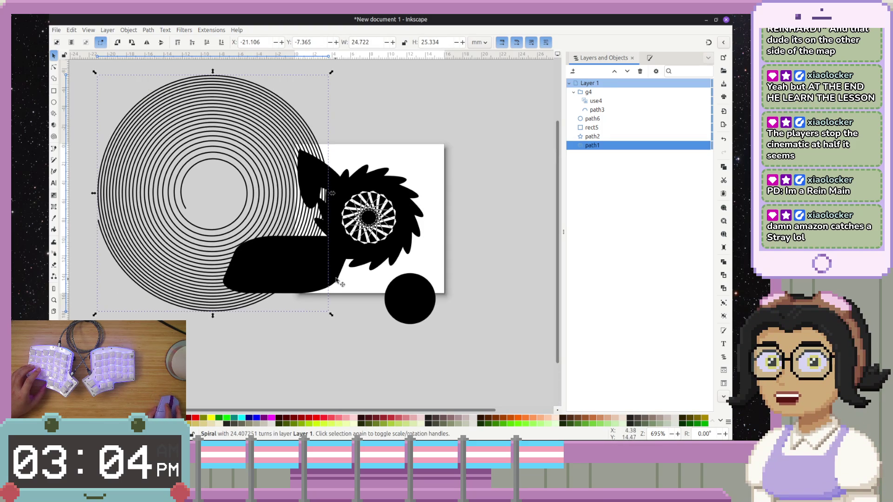
pyautogui.click(293, 237)
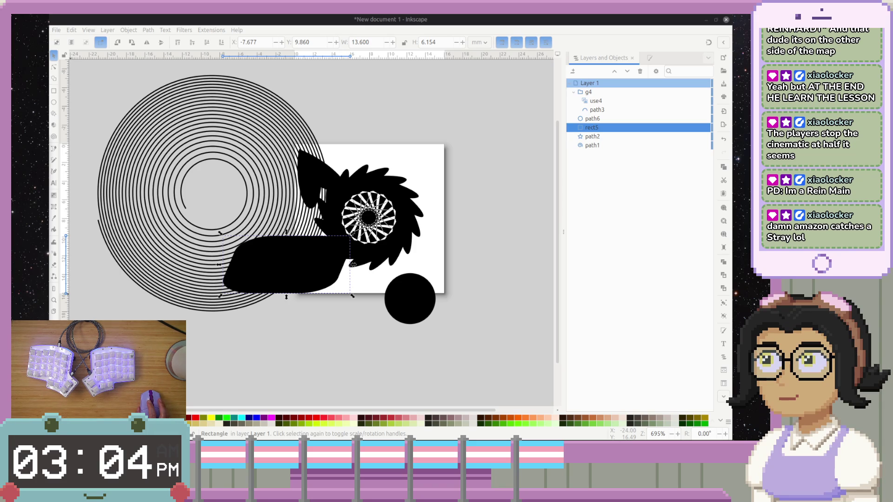
# - Try Object > Clip with only the spiral selected
pyautogui.click(206, 244)
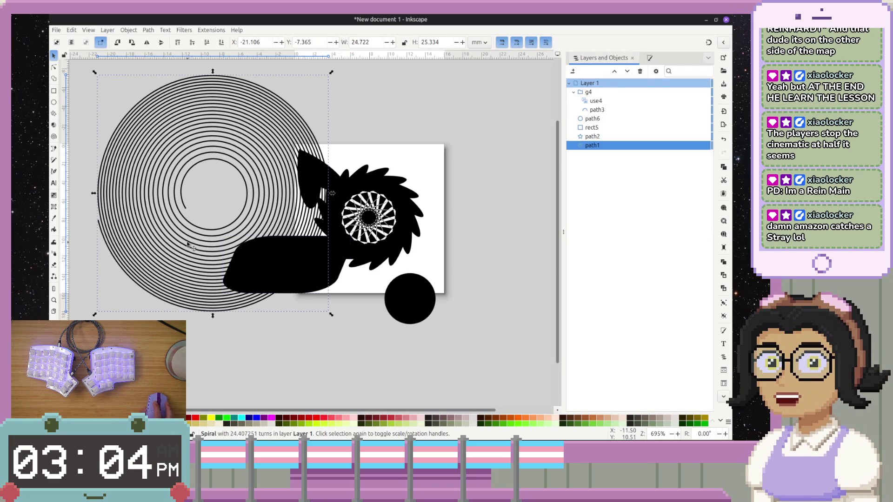
pyautogui.click(133, 31)
pyautogui.moveTo(247, 127)
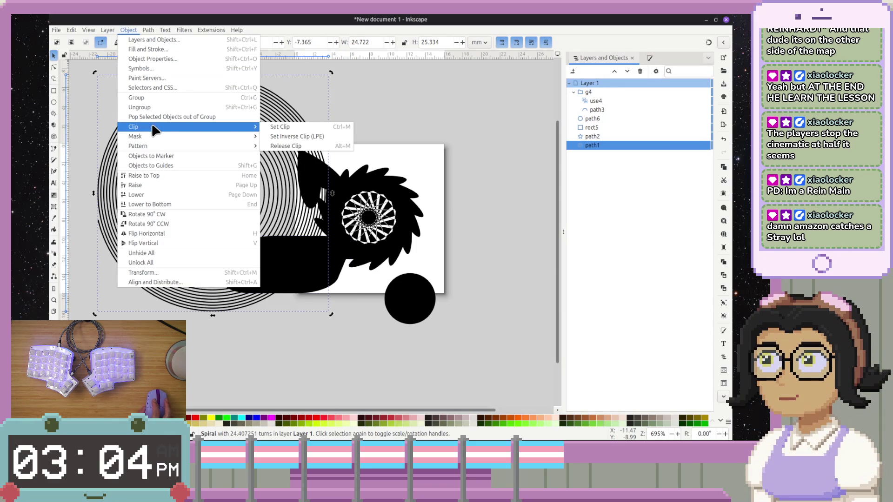
pyautogui.click(303, 135)
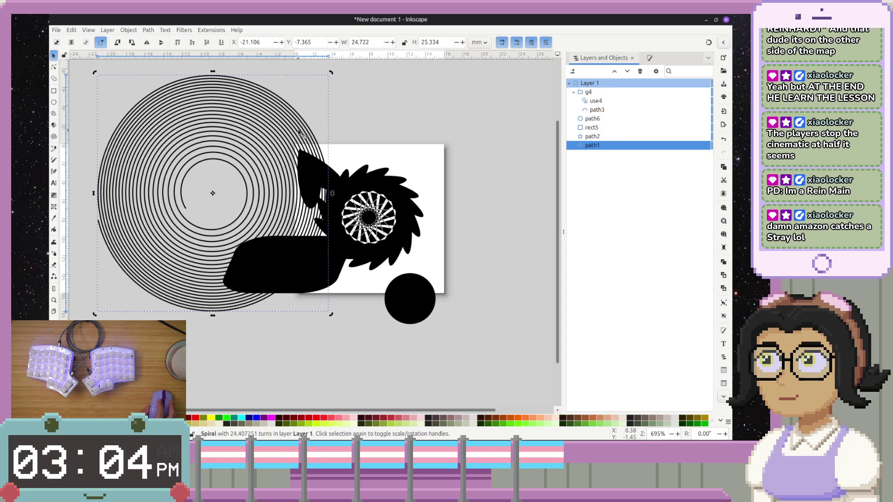
# - Add the black rounded shape to the selection and apply Object > Clip > Set Clip
pyautogui.press('ctrl')
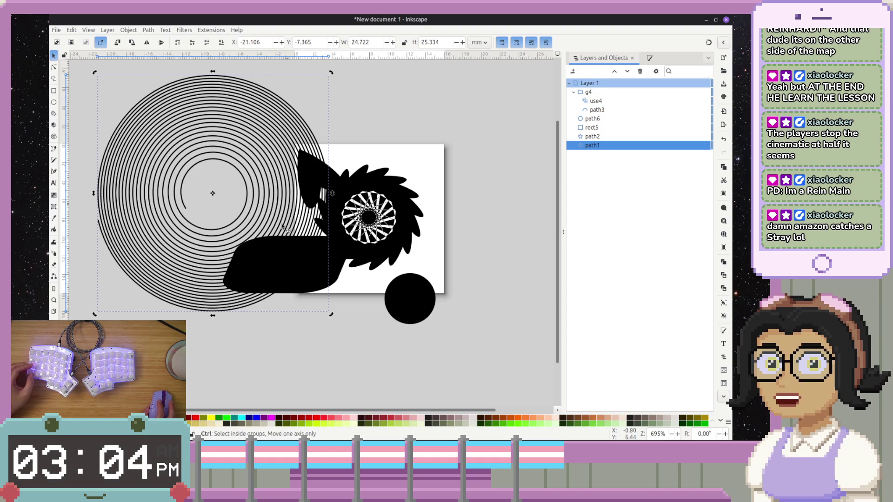
pyautogui.keyDown('shift'); pyautogui.click(342, 281); pyautogui.keyUp('shift')
pyautogui.press('i')
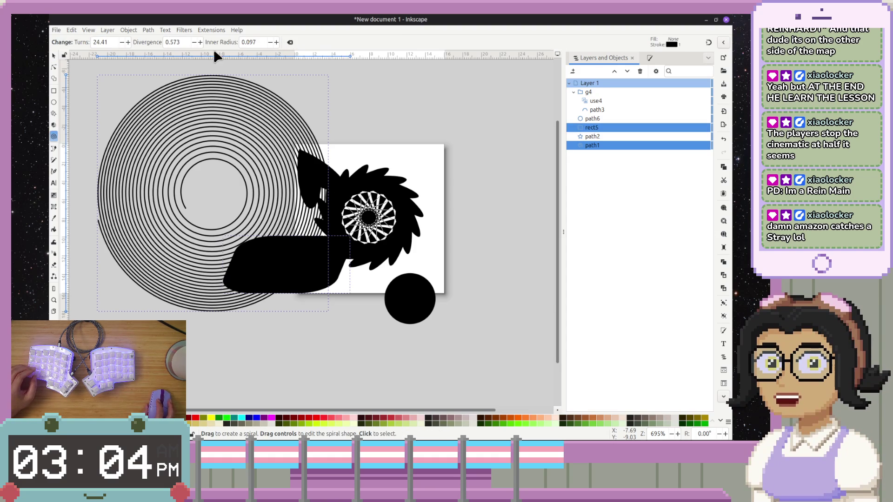
pyautogui.click(128, 29)
pyautogui.moveTo(158, 126)
pyautogui.click(290, 129)
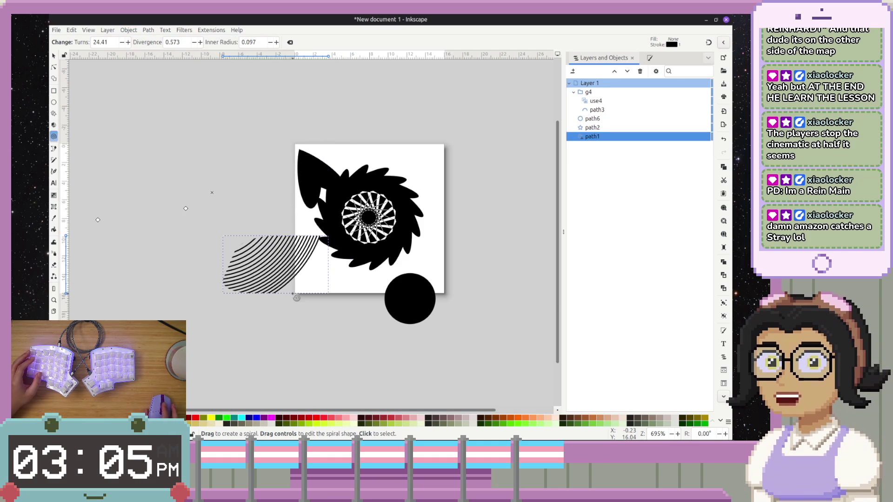
pyautogui.scroll(3, 250, 294)
pyautogui.scroll(-4, 250, 294)
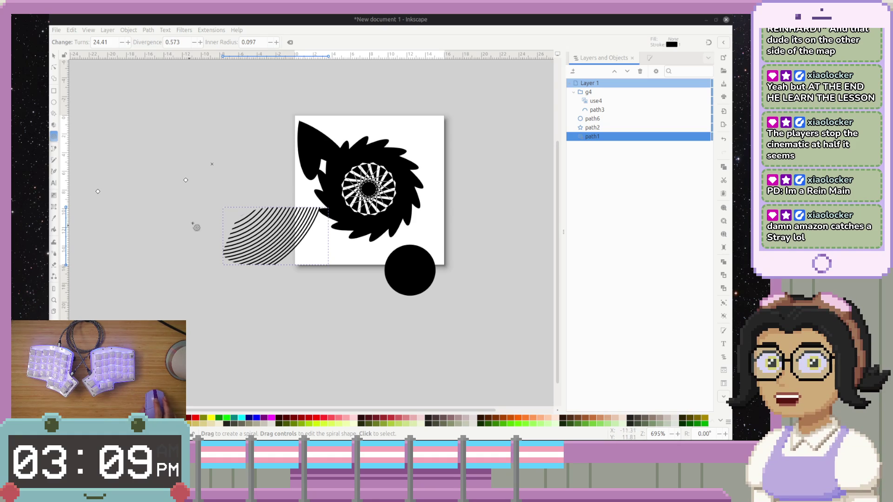
# - Undo the clip with Ctrl+Z, restoring the full spiral and the rounded rectangle
pyautogui.scroll(1, 274, 274)
pyautogui.scroll(-4, 270, 279)
pyautogui.scroll(1, 260, 268)
pyautogui.scroll(2, 279, 242)
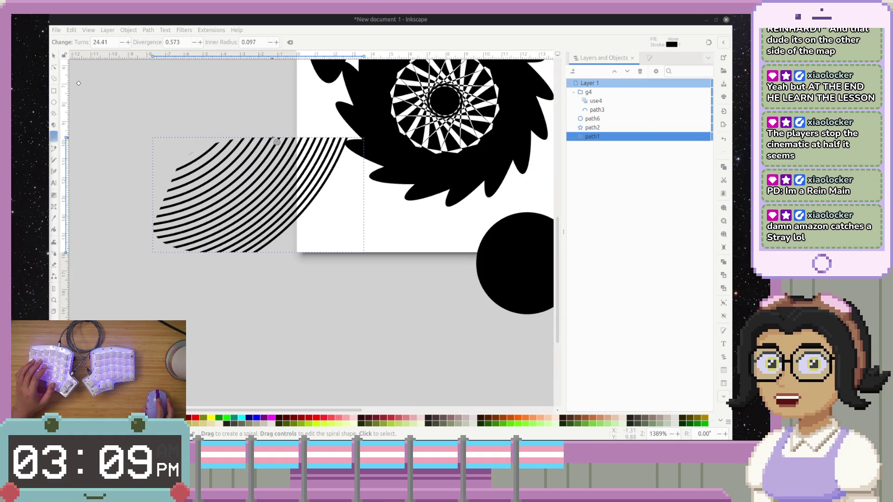
pyautogui.scroll(5, 349, 193)
pyautogui.scroll(-3, 341, 185)
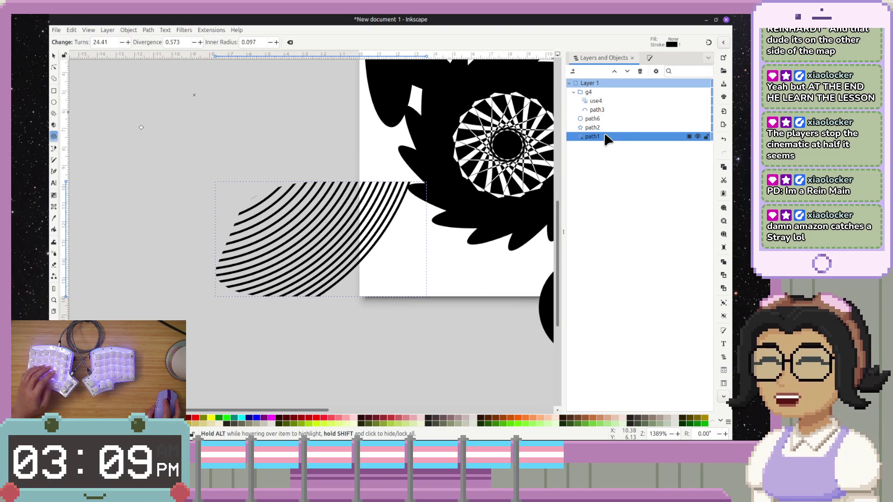
pyautogui.hotkey('ctrl', 'z')
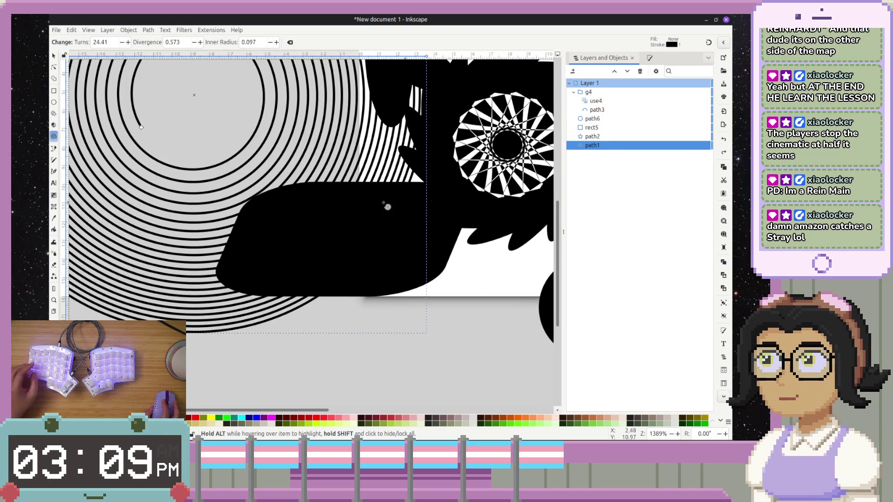
pyautogui.hotkey('ctrl', 'z')
pyautogui.hotkey('ctrl', 'z')
pyautogui.hotkey('ctrl', 'shift', 'z')
pyautogui.hotkey('ctrl', 'shift', 'z')
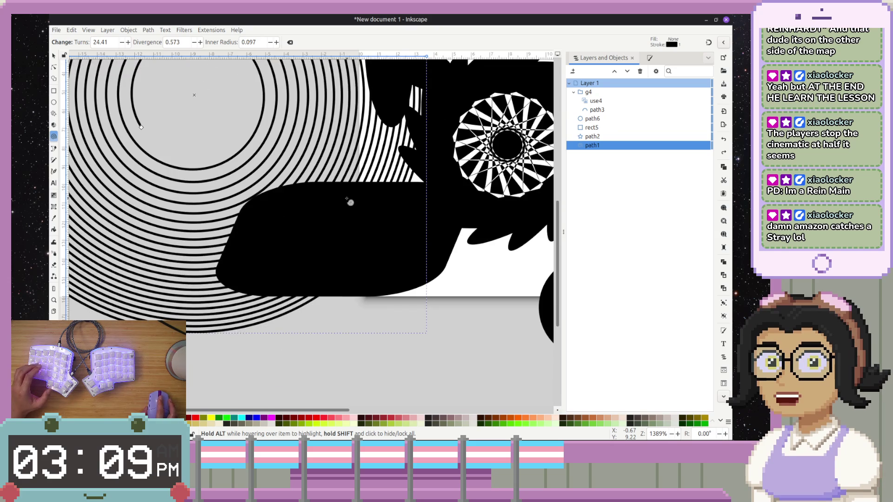
# - Zoom out and select the black rounded rectangle with the Selector
pyautogui.keyDown('ctrl'); pyautogui.scroll(-2, 350, 202); pyautogui.keyUp('ctrl')
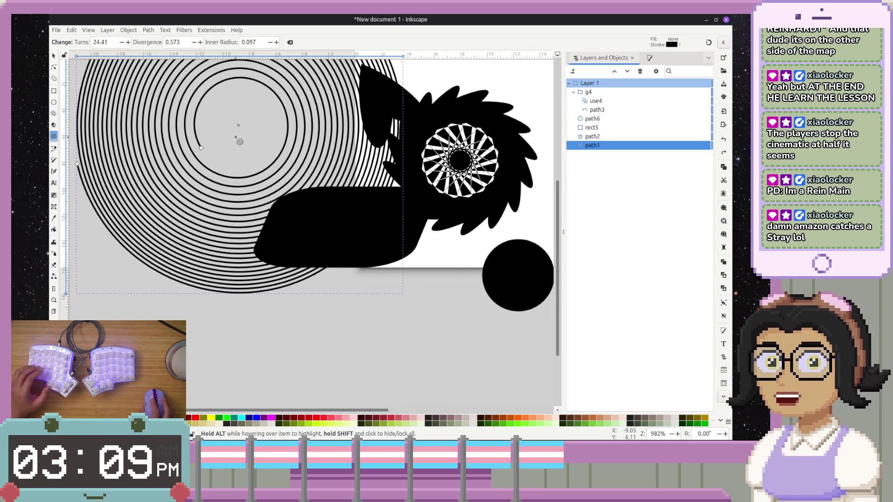
pyautogui.click(54, 55)
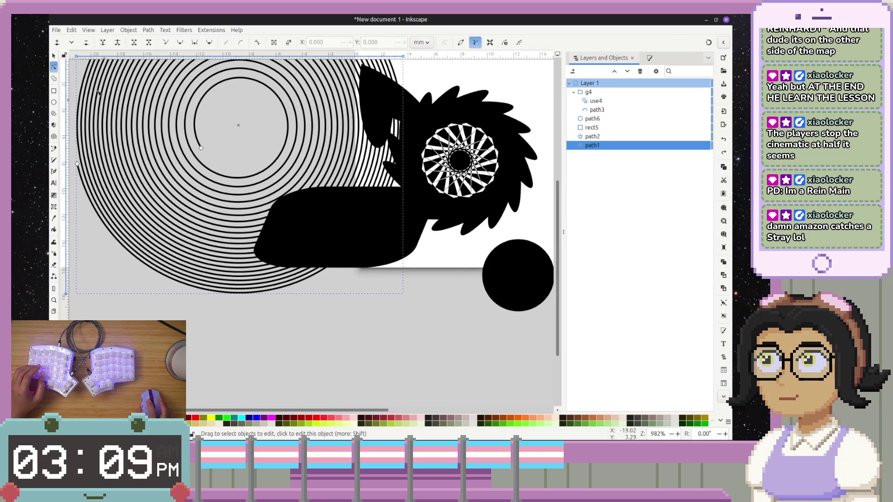
pyautogui.click(408, 236)
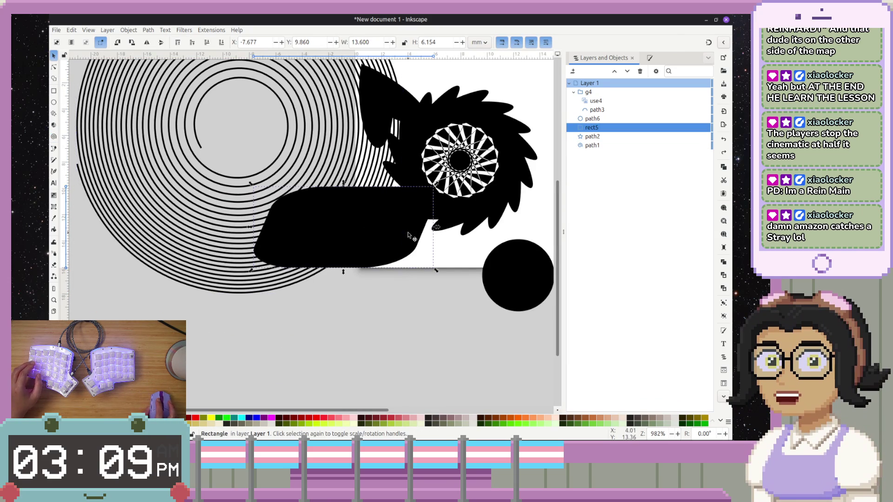
pyautogui.keyDown('shift'); pyautogui.click(328, 139); pyautogui.keyUp('shift')
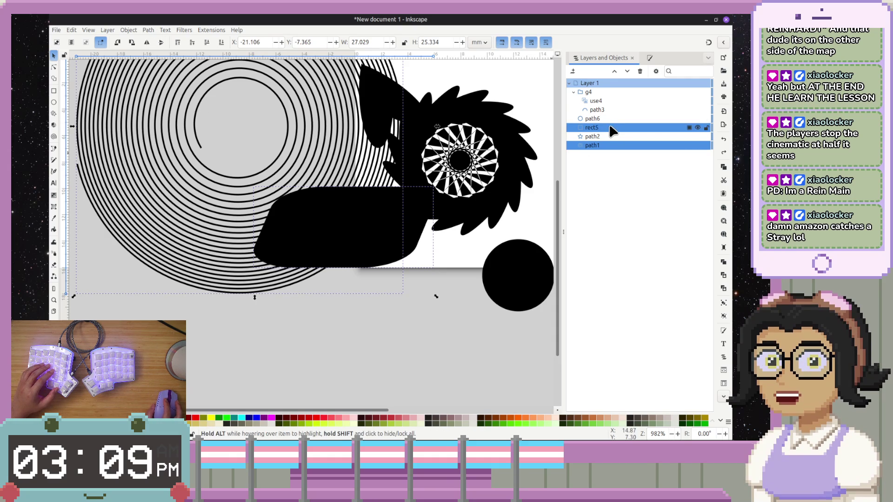
pyautogui.click(130, 30)
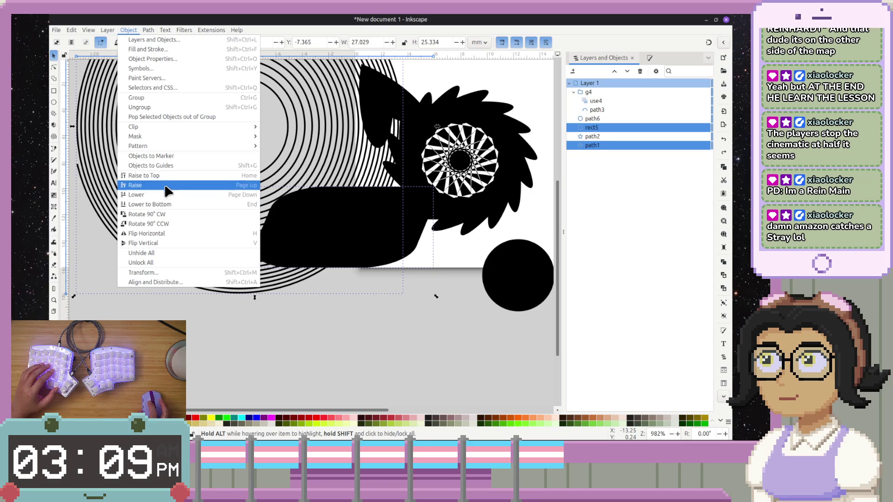
pyautogui.moveTo(213, 130)
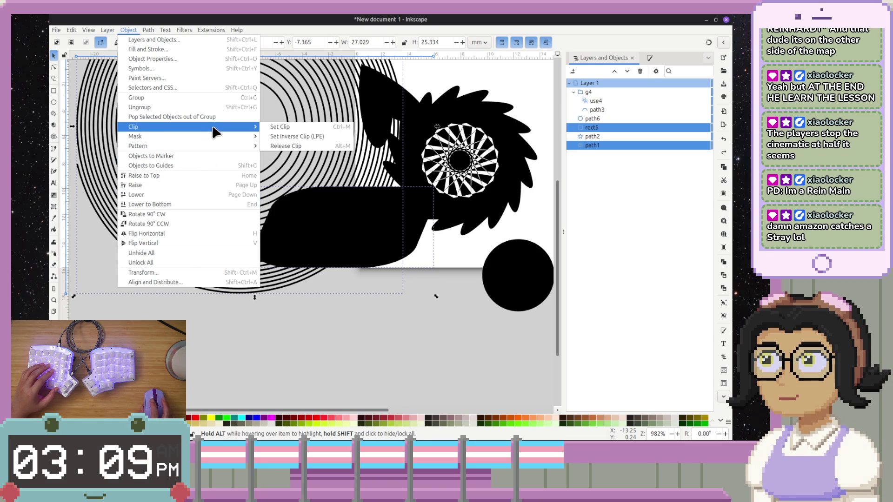
pyautogui.click(308, 131)
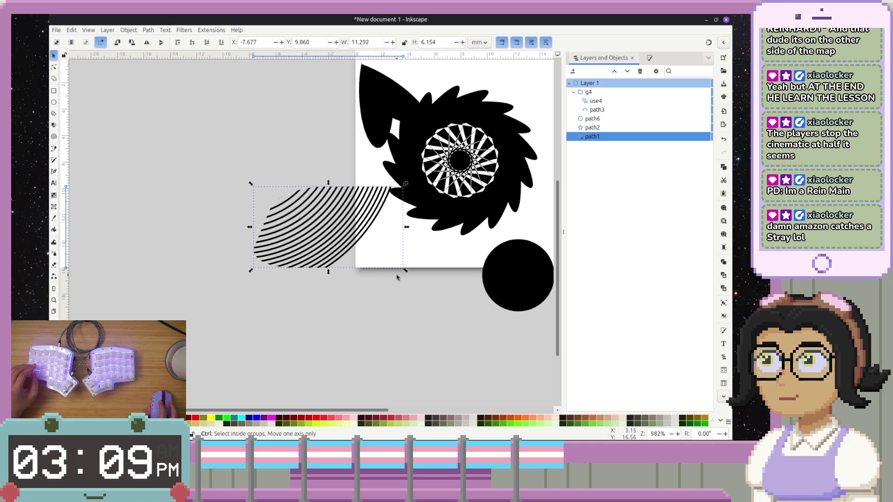
pyautogui.hotkey('ctrl', 'z')
pyautogui.click(130, 31)
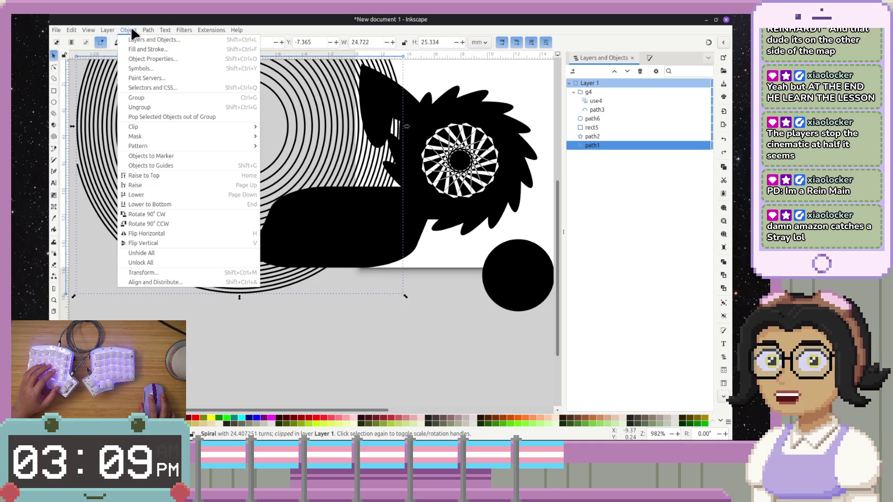
# - Restack the spiral above rect5, select both, and apply Object > Clip > Set Clip
pyautogui.click(600, 149)
pyautogui.moveTo(590, 148)
pyautogui.mouseDown()
pyautogui.moveTo(590, 125)
pyautogui.moveTo(614, 124)
pyautogui.moveTo(593, 130)
pyautogui.mouseUp()
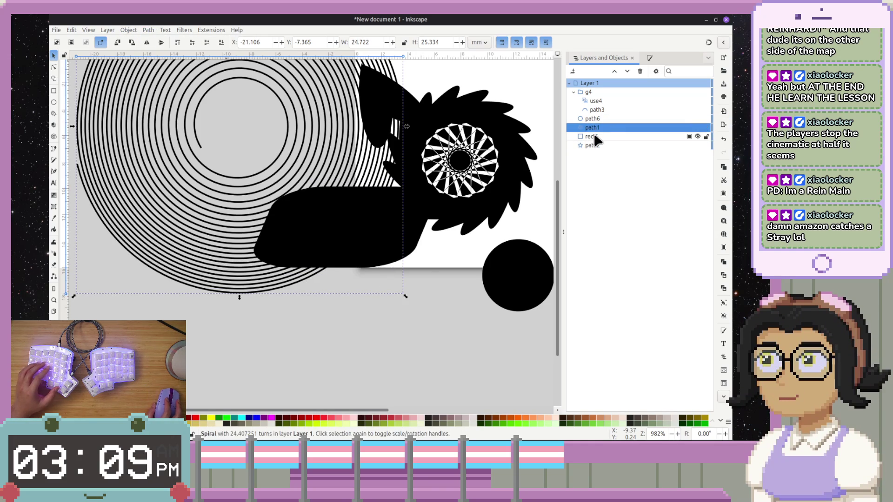
pyautogui.keyDown('shift'); pyautogui.click(595, 137); pyautogui.keyUp('shift')
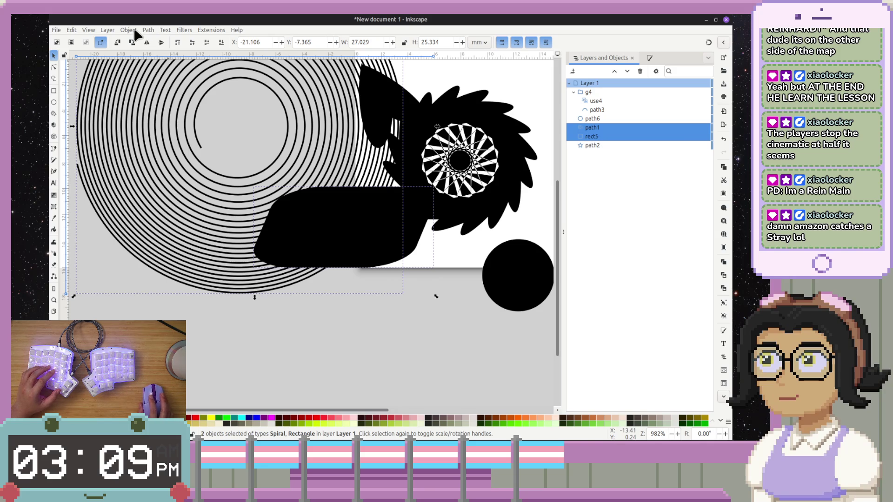
pyautogui.click(114, 29)
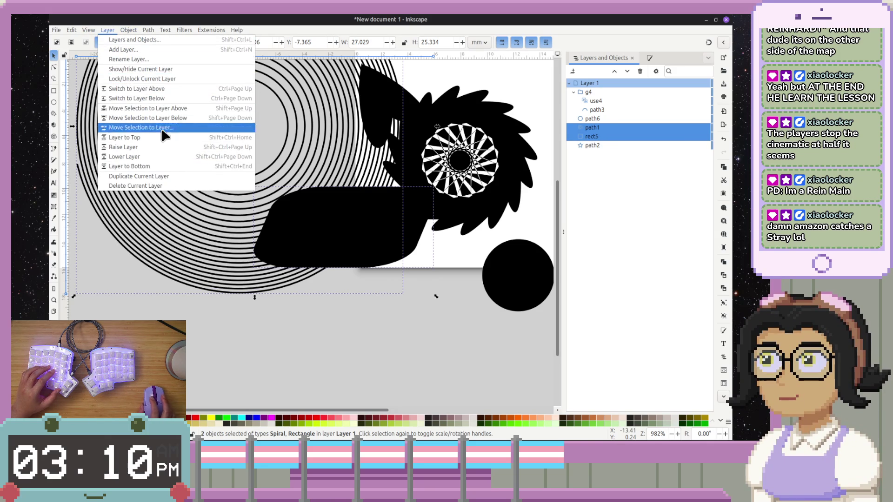
pyautogui.moveTo(129, 30)
pyautogui.moveTo(172, 127)
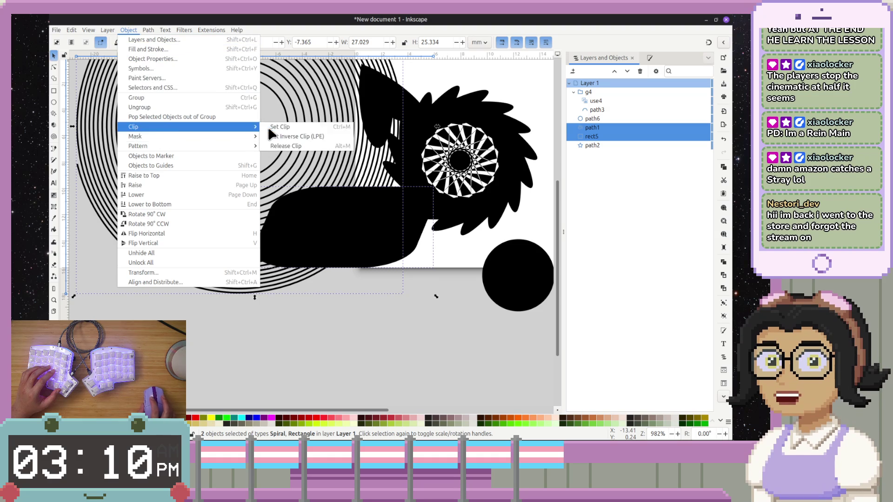
pyautogui.click(283, 130)
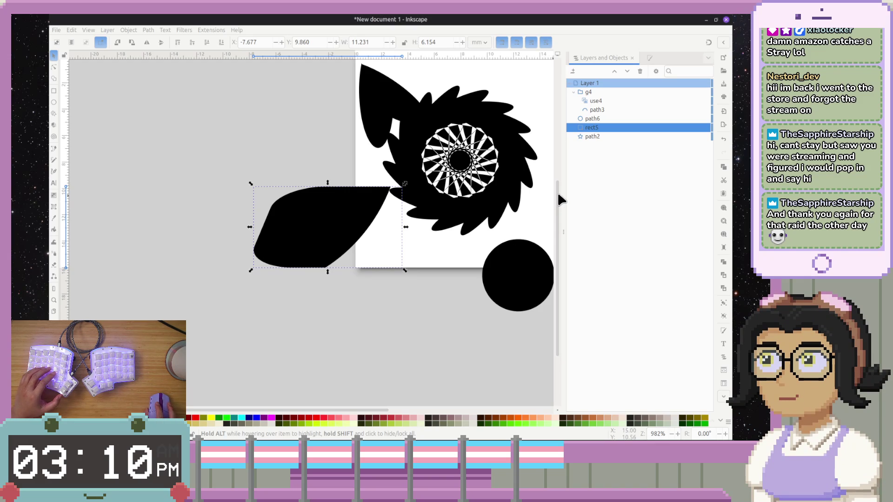
# - Undo the clip and move the rounded rectangle right and down
pyautogui.scroll(2, 558, 181)
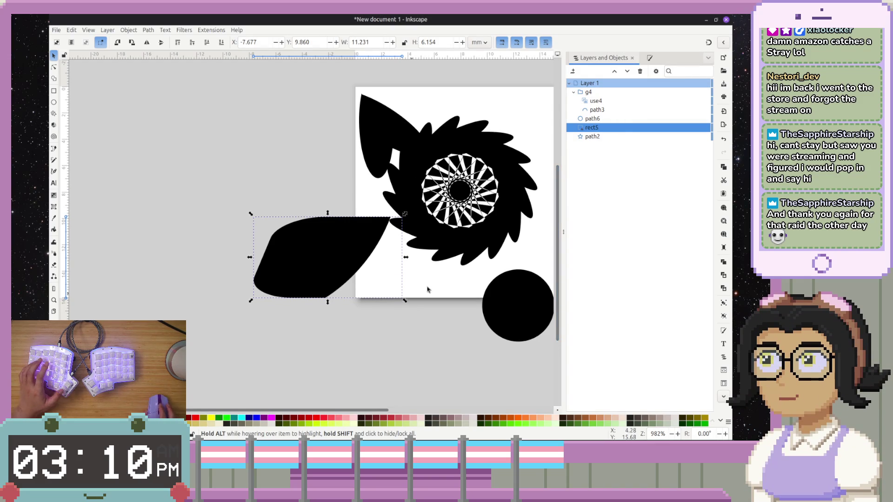
pyautogui.scroll(2, 404, 299)
pyautogui.hscroll(3, 403, 299)
pyautogui.moveTo(272, 285); pyautogui.dragTo(263, 259)
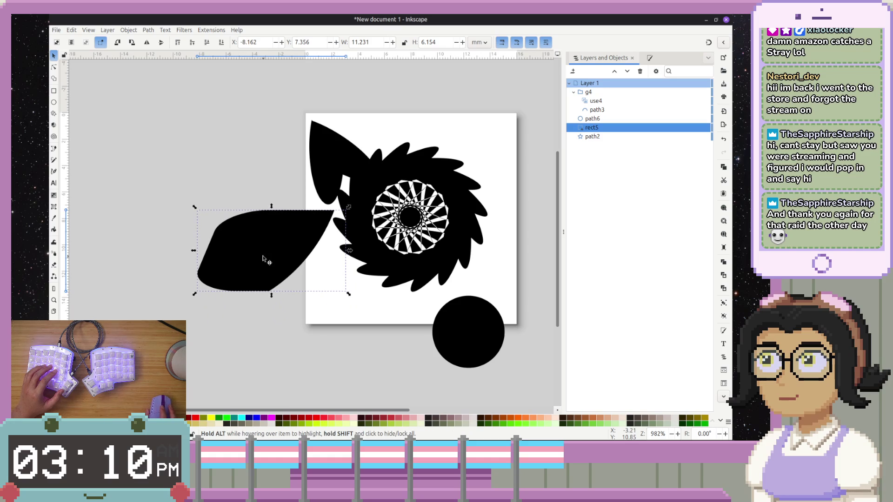
pyautogui.hotkey('ctrl', 'z')
pyautogui.hotkey('ctrl', 'z')
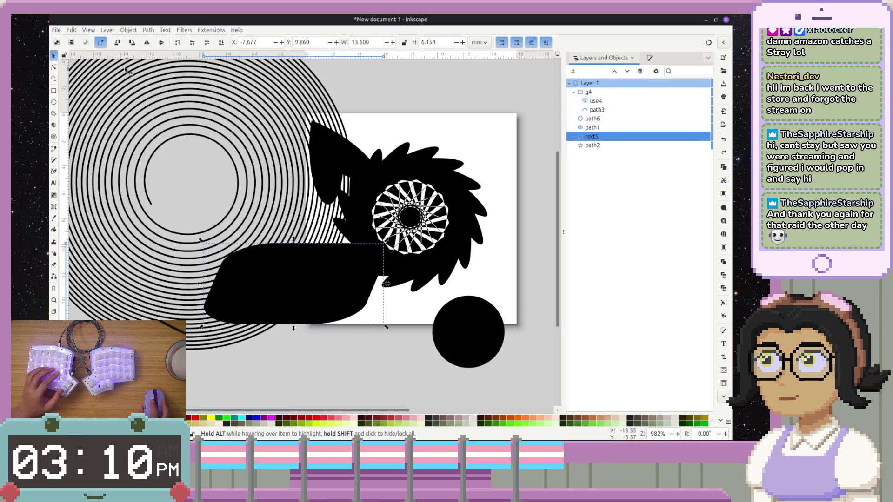
pyautogui.moveTo(329, 309)
pyautogui.mouseDown()
pyautogui.moveTo(285, 285)
pyautogui.moveTo(355, 315)
pyautogui.moveTo(364, 295)
pyautogui.mouseUp()
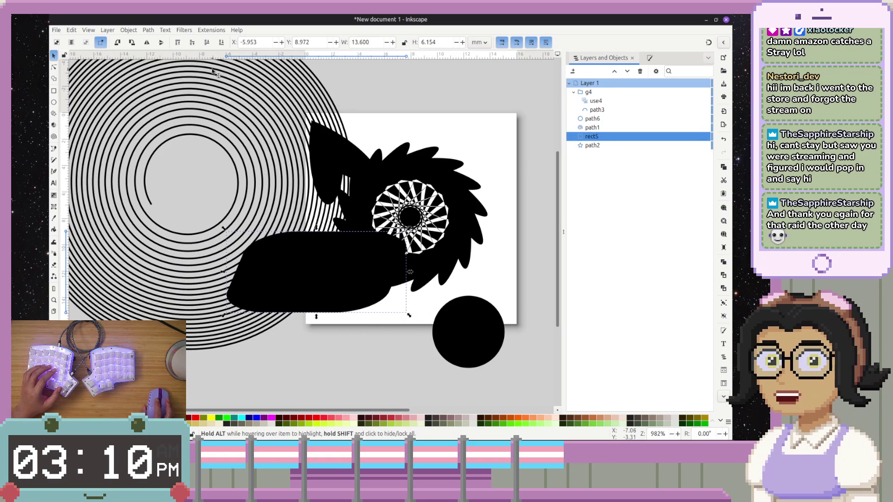
# - Select the spiral with the rectangle, try a regular mask, and undo it
pyautogui.click(128, 30)
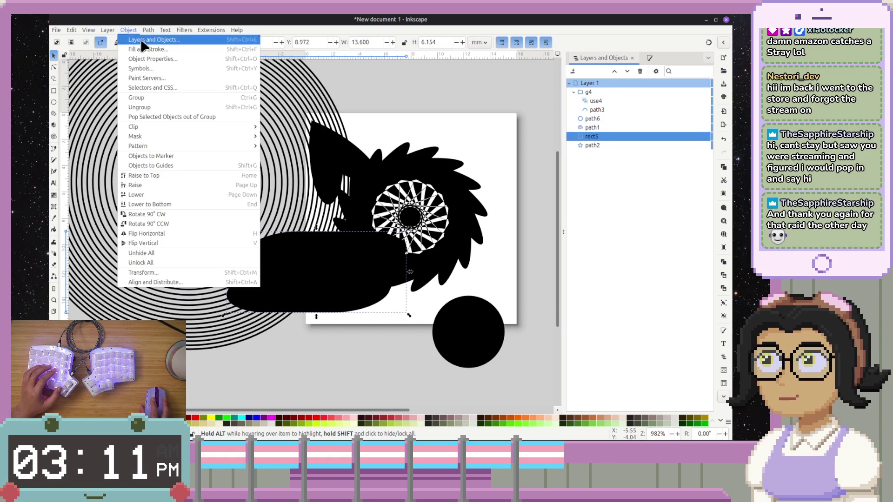
pyautogui.click(343, 73)
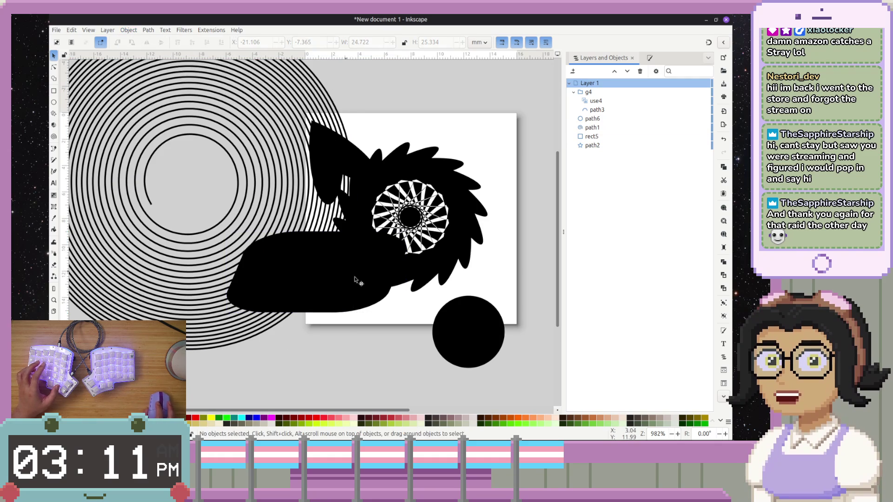
pyautogui.keyDown('shift'); pyautogui.click(254, 167); pyautogui.keyUp('shift')
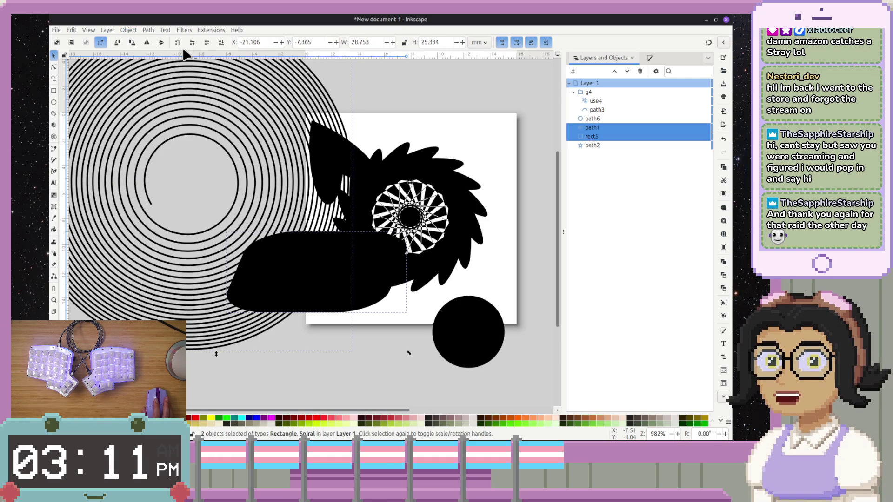
pyautogui.click(129, 30)
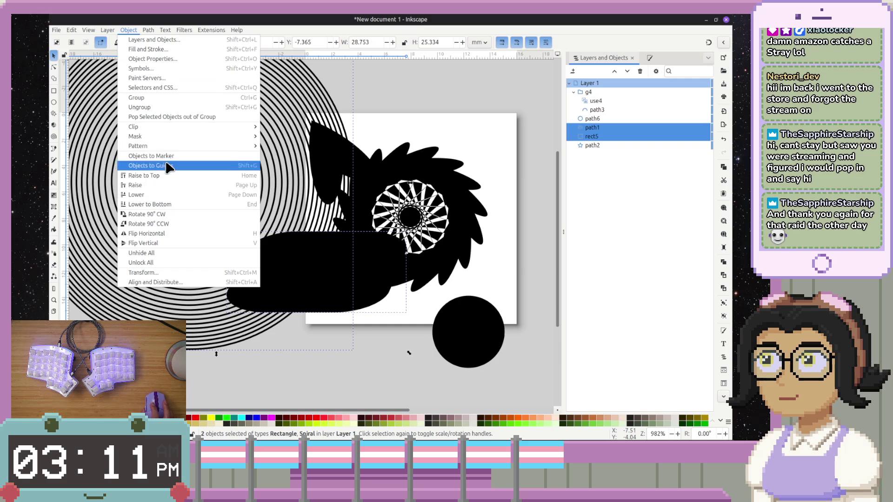
pyautogui.moveTo(181, 136)
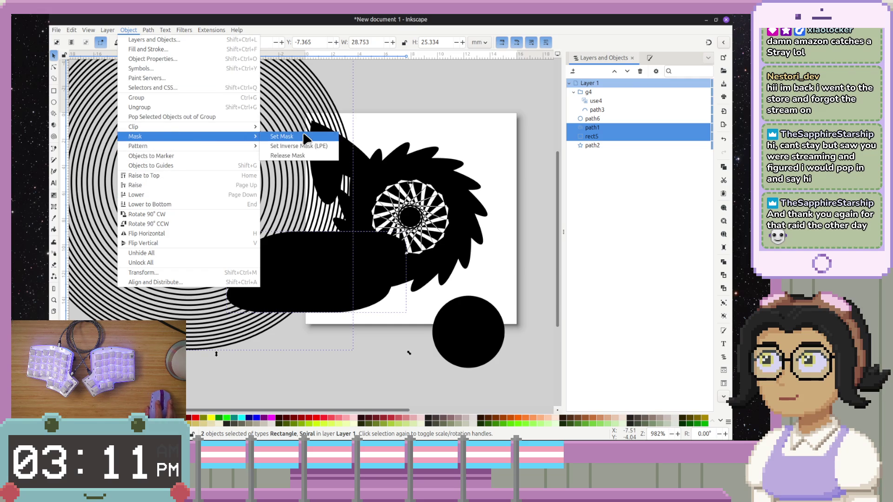
pyautogui.click(305, 137)
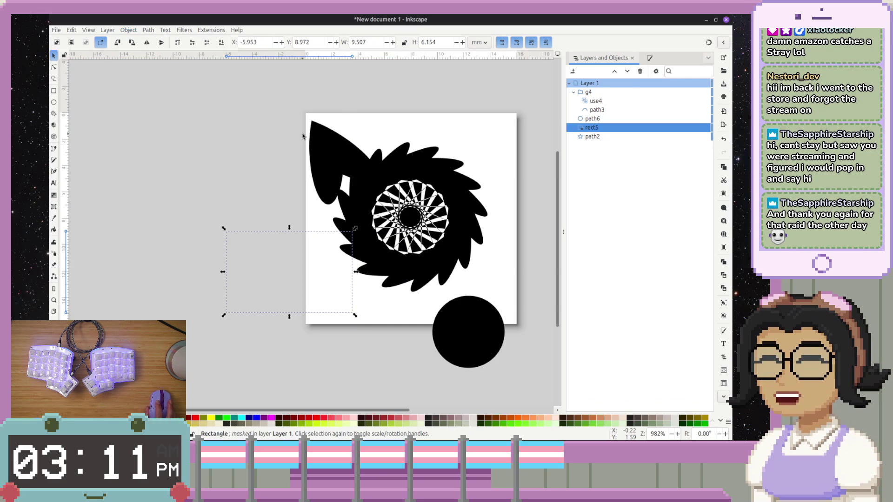
pyautogui.press('ctrl')
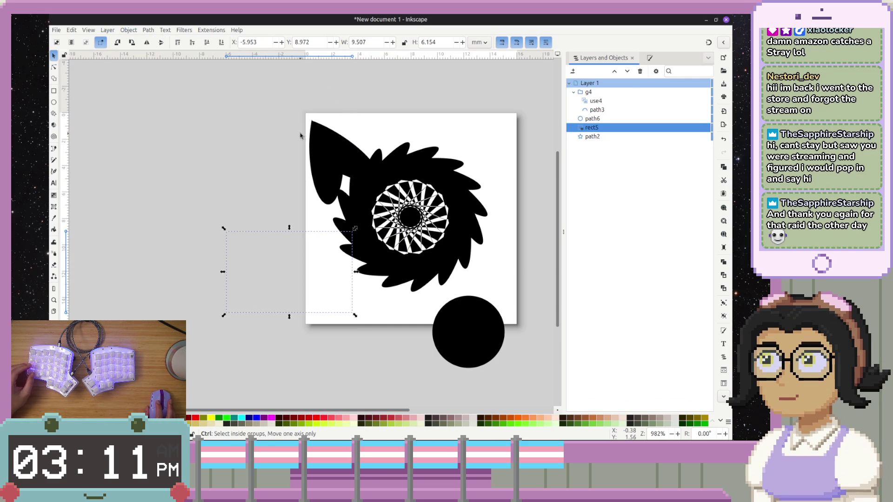
pyautogui.hotkey('ctrl', 'z')
# - Apply Object > Mask > Set Inverse Mask (LPE) to the spiral and rectangle
pyautogui.keyDown('shift'); pyautogui.click(372, 286); pyautogui.keyUp('shift')
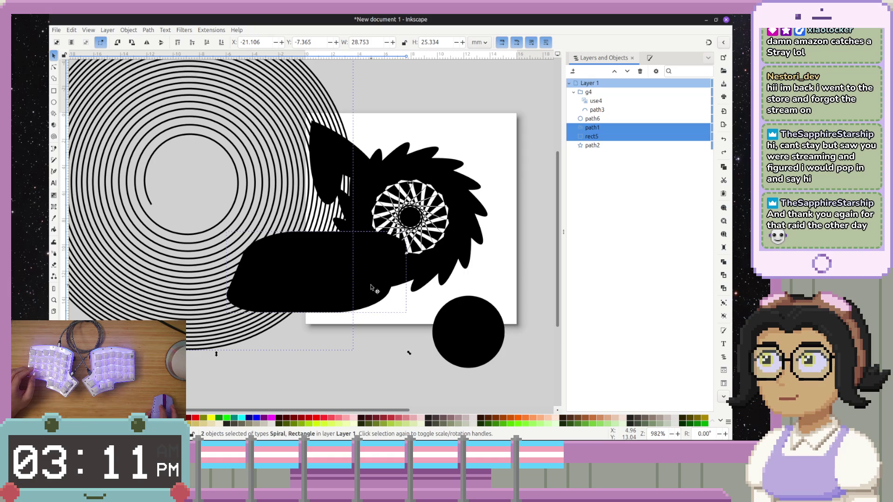
pyautogui.click(107, 32)
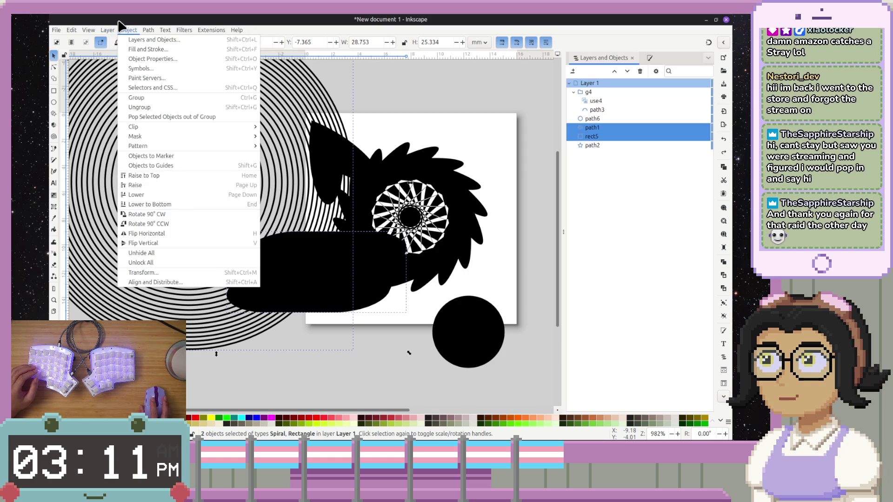
pyautogui.moveTo(107, 30)
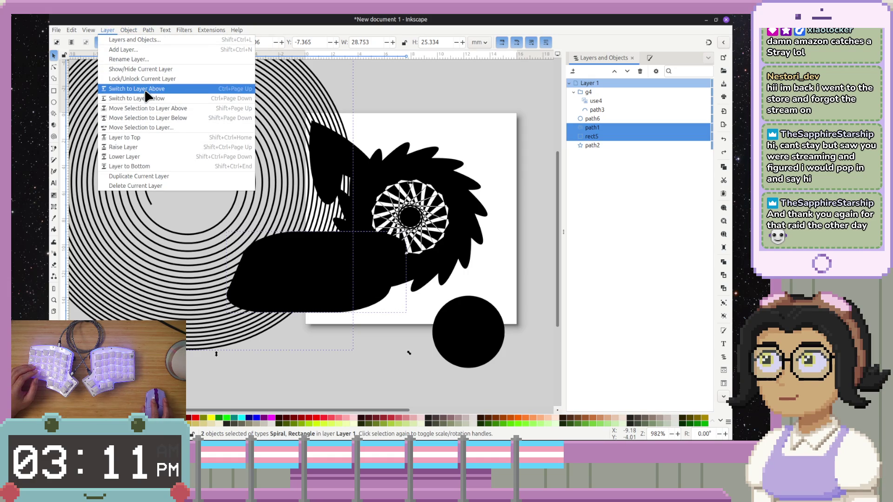
pyautogui.moveTo(167, 137)
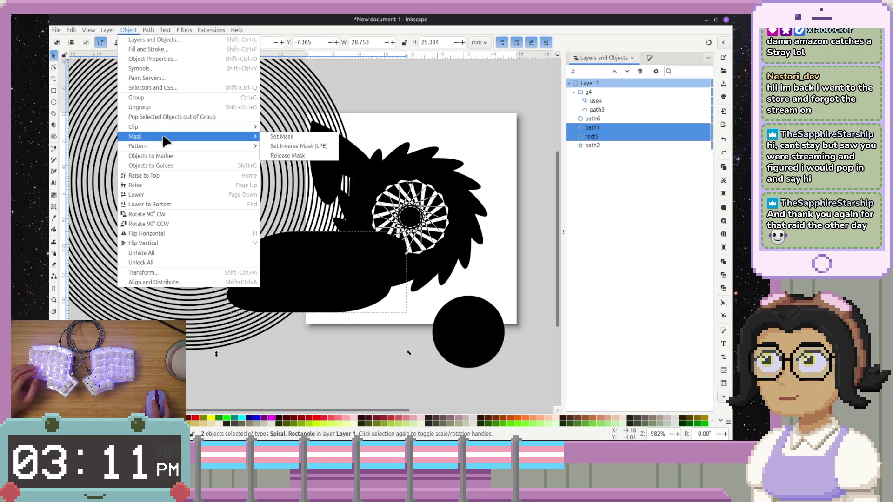
pyautogui.click(279, 147)
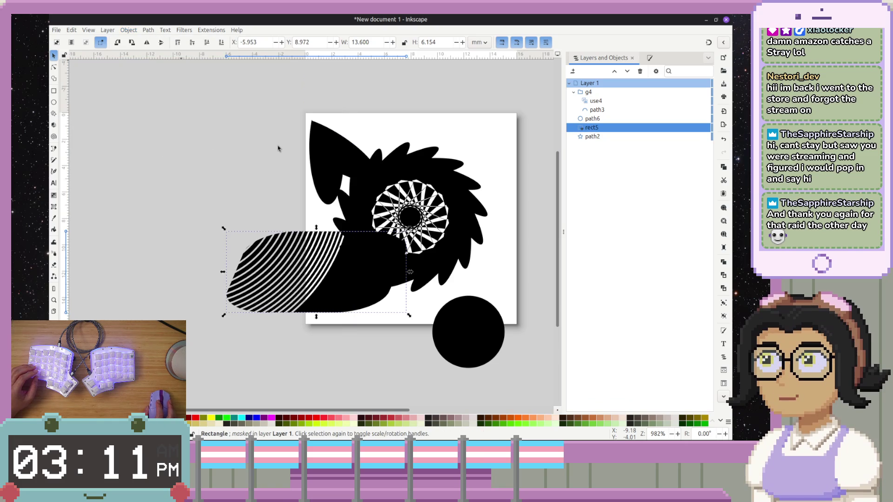
pyautogui.scroll(-2, 286, 310)
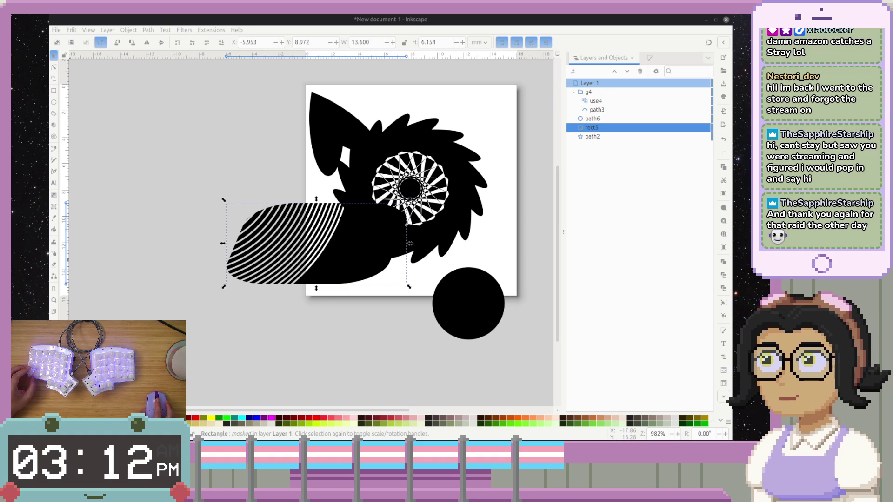
# - Undo the inverse mask to bring the spiral back, and fill the rounded shape with 50% grey
pyautogui.moveTo(326, 275)
pyautogui.mouseDown()
pyautogui.moveTo(323, 303)
pyautogui.moveTo(279, 288)
pyautogui.moveTo(343, 299)
pyautogui.moveTo(404, 256)
pyautogui.mouseUp()
pyautogui.press('Escape')
pyautogui.hotkey('ctrl', 'z')
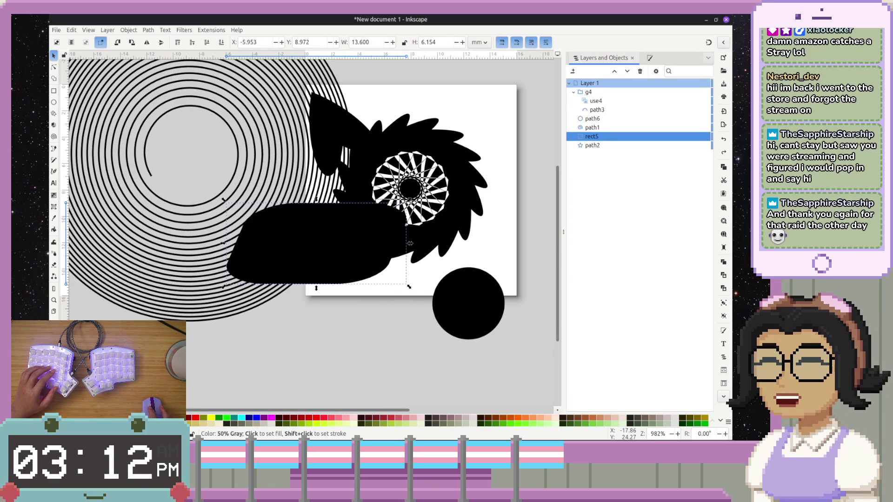
pyautogui.click(116, 420)
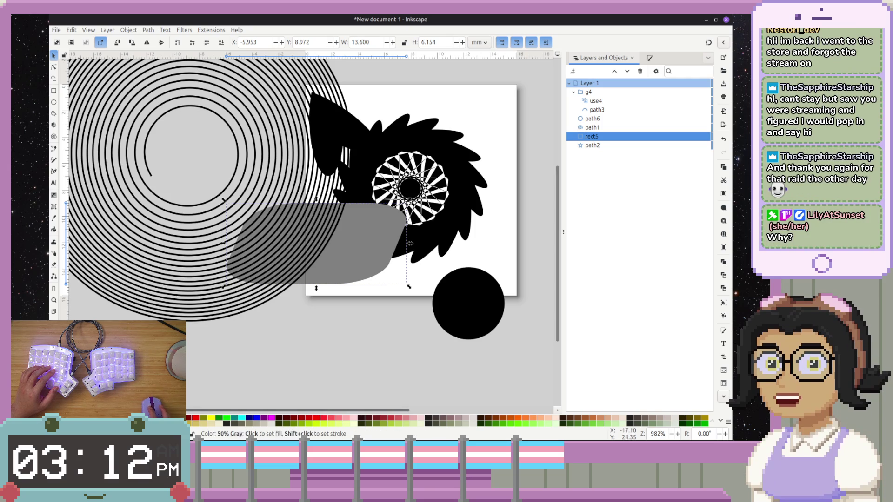
# - Try masking the grey shape with the spiral, then undo the mask
pyautogui.keyDown('shift'); pyautogui.click(263, 143); pyautogui.keyUp('shift')
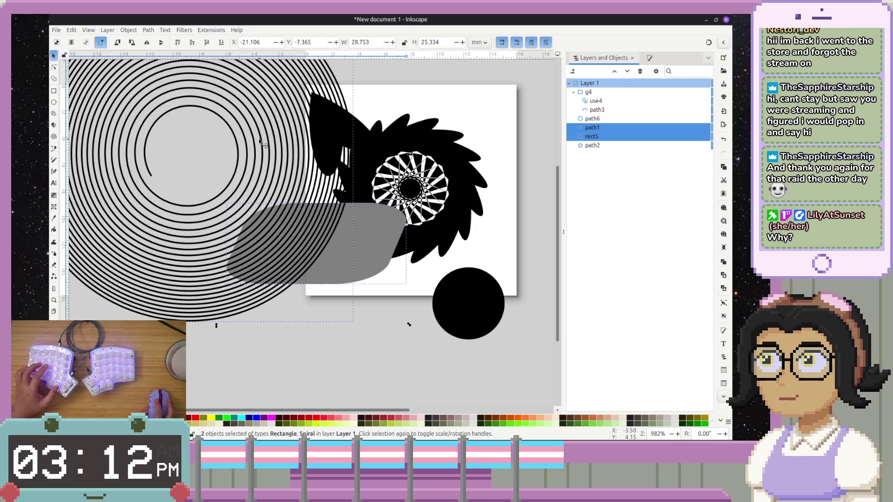
pyautogui.click(129, 30)
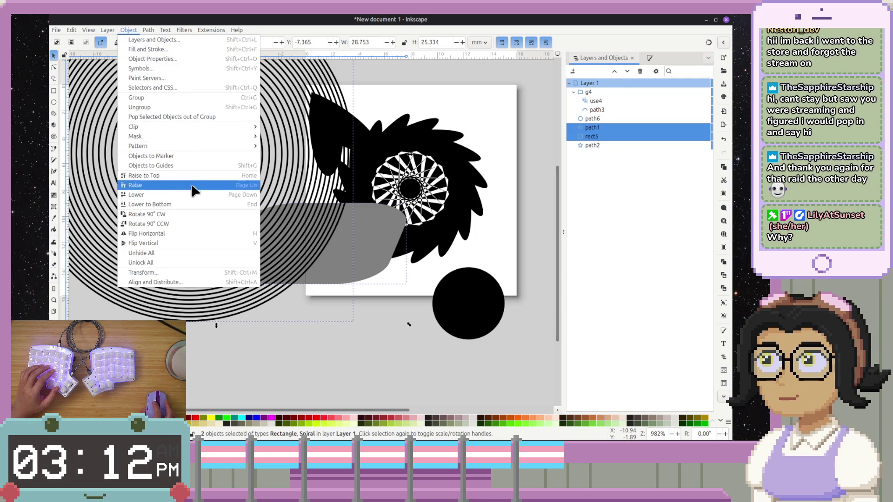
pyautogui.moveTo(214, 137)
pyautogui.click(281, 136)
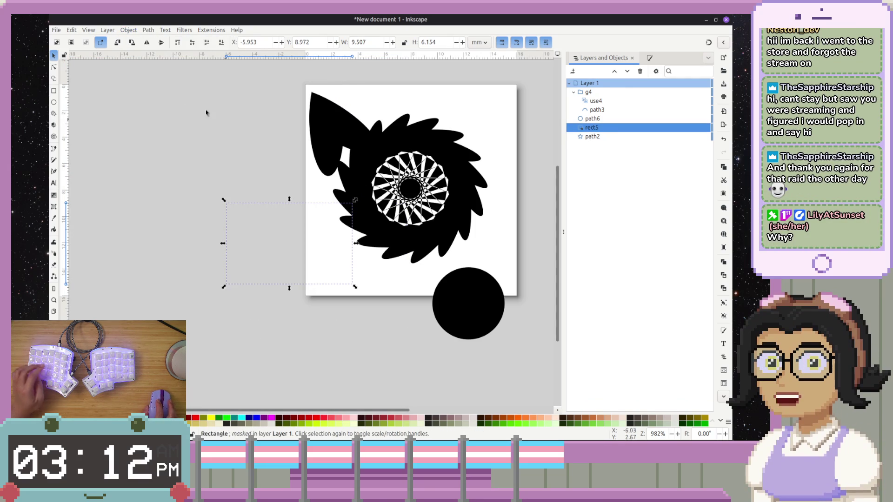
pyautogui.hotkey('ctrl', 'z')
pyautogui.hotkey('ctrl', 'shift', 'z')
pyautogui.hotkey('ctrl', 'z')
# - Raise rect5 above path1 in Layers and mask the spiral with the grey shape
pyautogui.moveTo(598, 137); pyautogui.dragTo(600, 129)
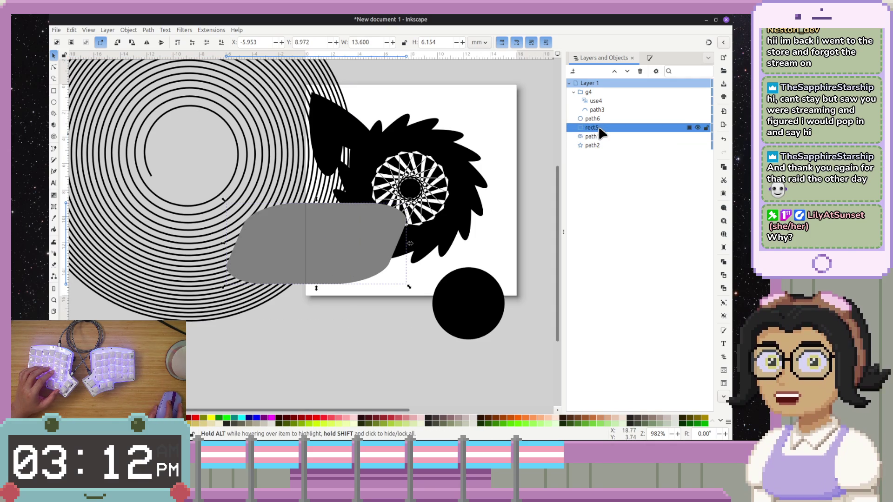
pyautogui.keyDown('shift'); pyautogui.click(601, 136); pyautogui.keyUp('shift')
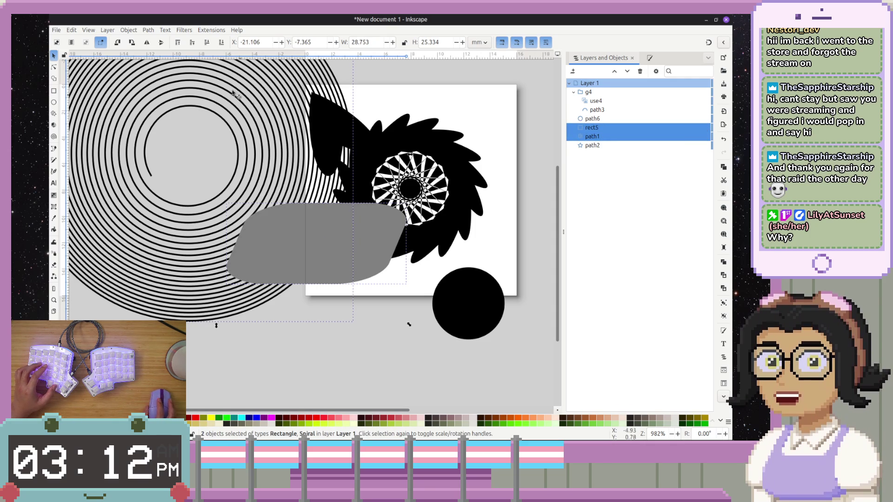
pyautogui.click(113, 29)
pyautogui.moveTo(132, 29)
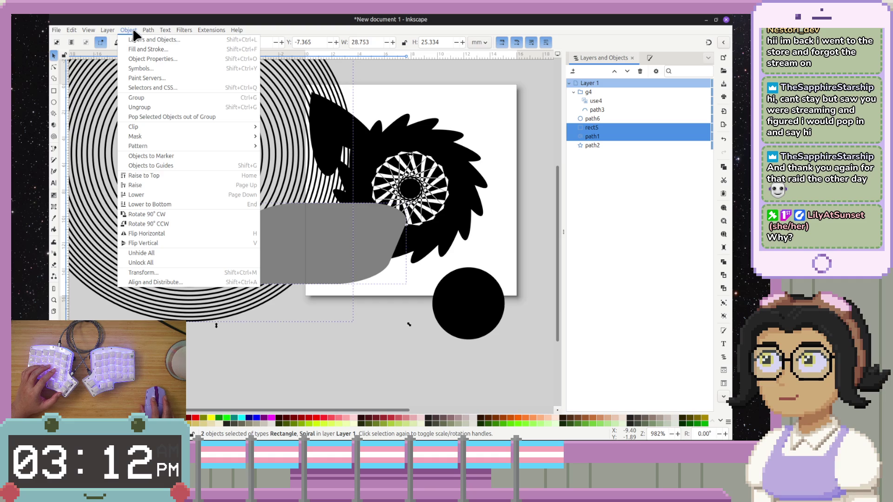
pyautogui.moveTo(176, 138)
pyautogui.click(281, 138)
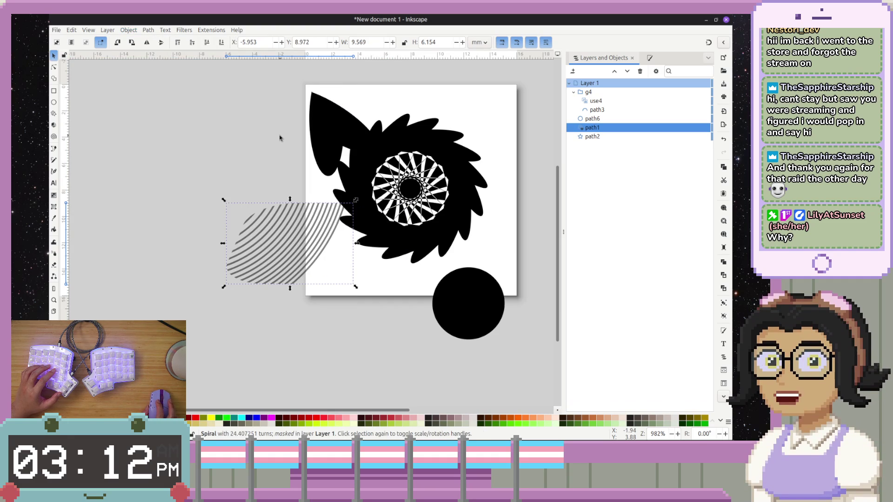
# - Undo the mask to restore the full spiral and shift the grey shape further left
pyautogui.scroll(3, 274, 264)
pyautogui.scroll(-4, 274, 263)
pyautogui.keyDown('ctrl'); pyautogui.scroll(4, 275, 264); pyautogui.keyUp('ctrl')
pyautogui.keyDown('ctrl'); pyautogui.scroll(-2, 274, 263); pyautogui.keyUp('ctrl')
pyautogui.keyDown('ctrl'); pyautogui.scroll(-2, 275, 263); pyautogui.keyUp('ctrl')
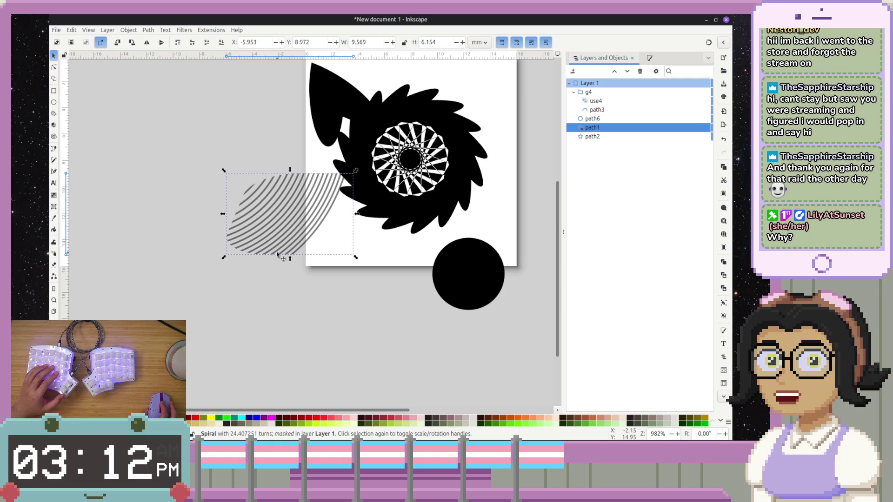
pyautogui.hscroll(1, 288, 204)
pyautogui.scroll(1, 326, 196)
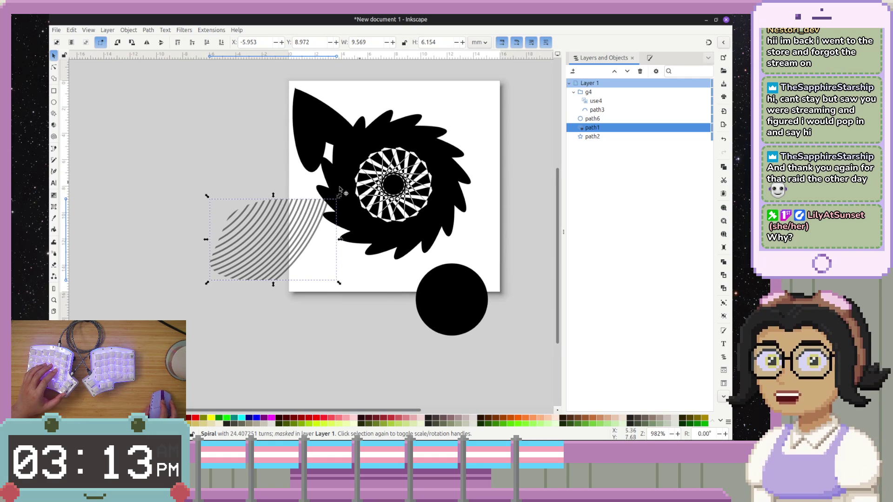
pyautogui.hotkey('ctrl', 'z')
pyautogui.hotkey('ctrl', 'shift', 'z')
pyautogui.hotkey('ctrl', 'z')
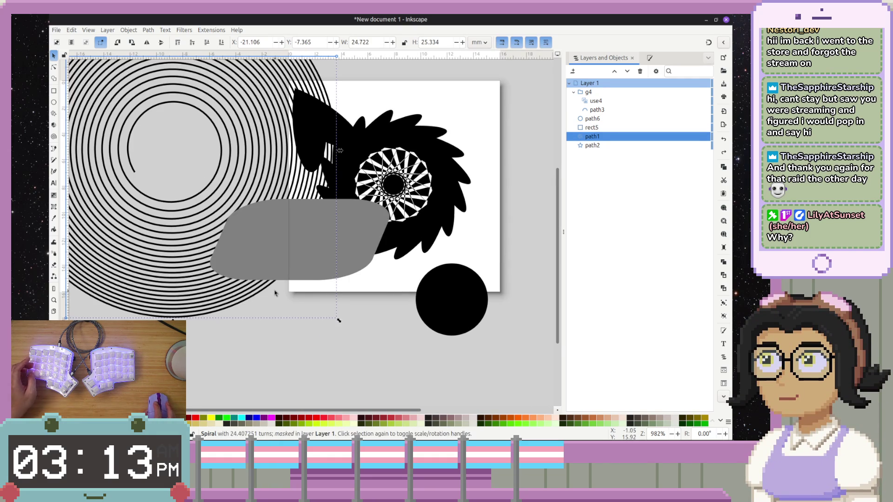
pyautogui.moveTo(359, 256)
pyautogui.mouseDown()
pyautogui.moveTo(290, 251)
pyautogui.moveTo(305, 255)
pyautogui.mouseUp()
# - Fill rect5 white, test a mask on the spiral and undo it, then fill the spiral black
pyautogui.click(670, 417)
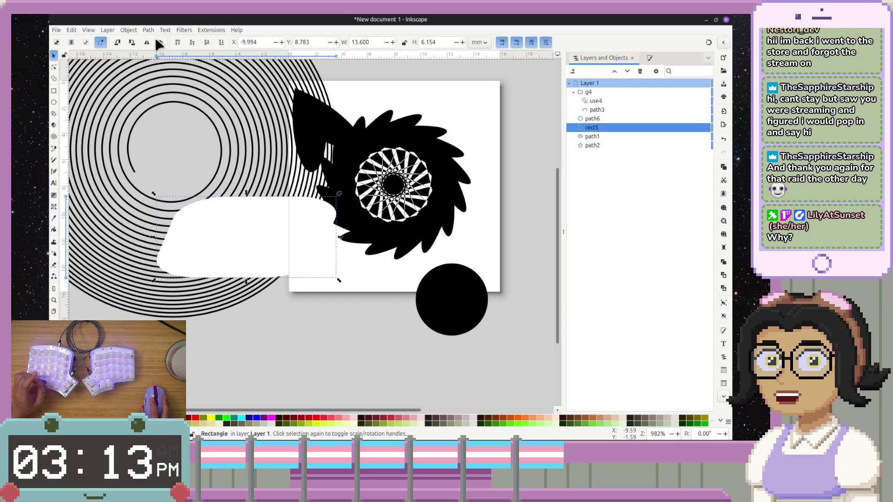
pyautogui.keyDown('shift'); pyautogui.click(602, 136); pyautogui.keyUp('shift')
pyautogui.click(129, 30)
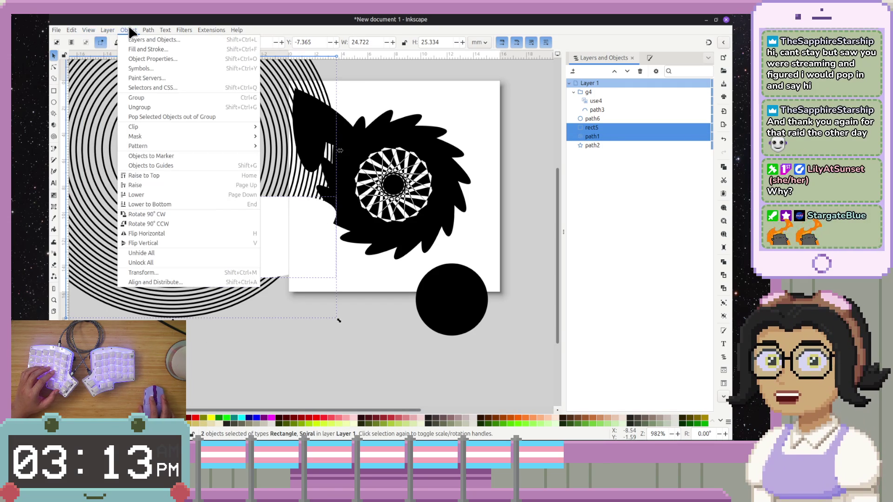
pyautogui.moveTo(178, 136)
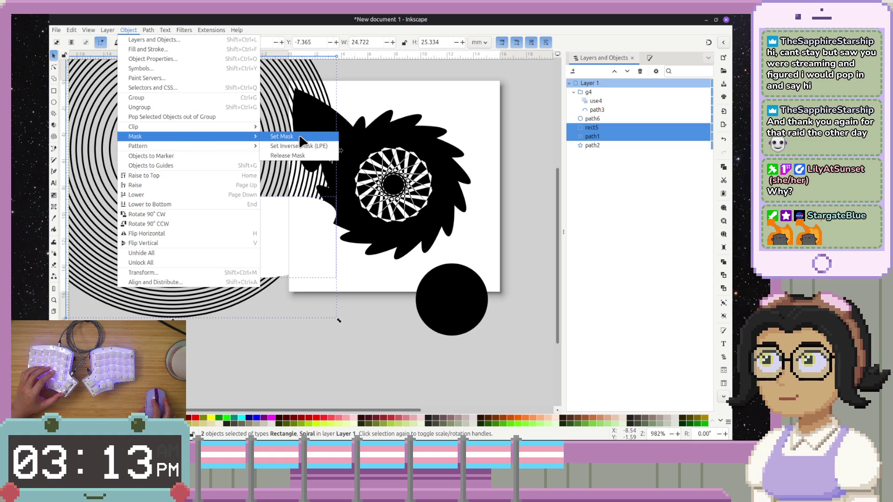
pyautogui.click(303, 139)
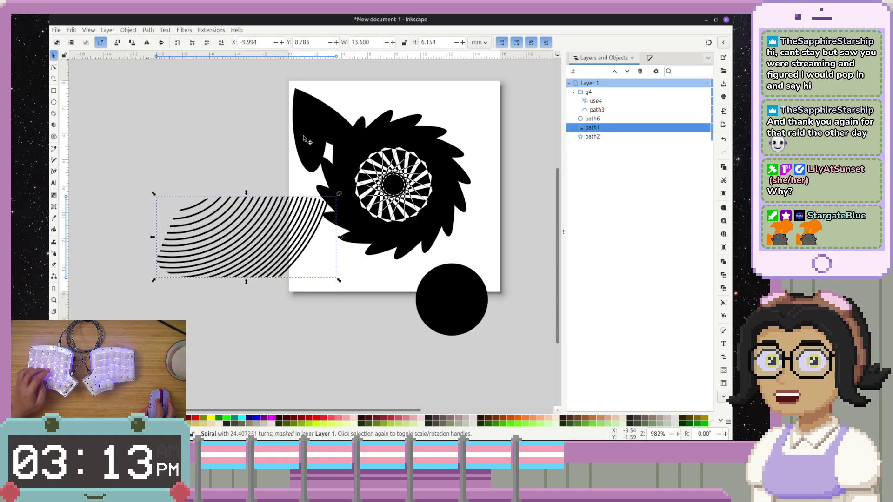
pyautogui.hotkey('ctrl', 'z')
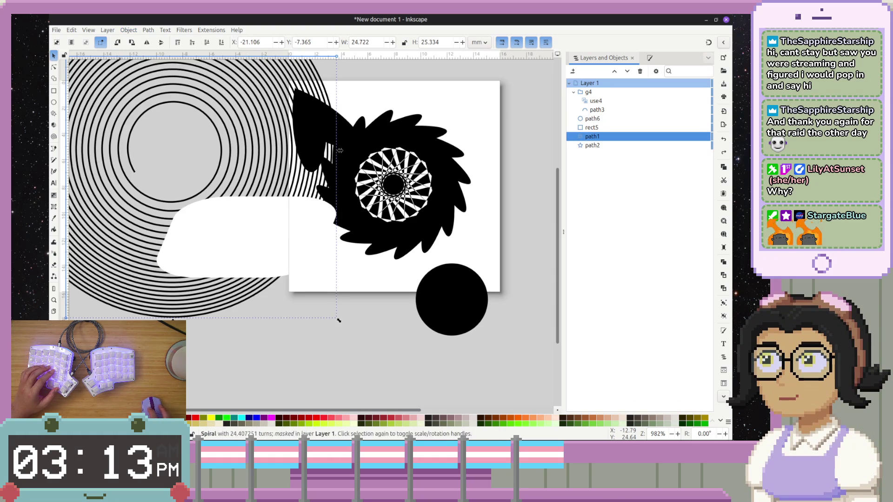
pyautogui.click(428, 417)
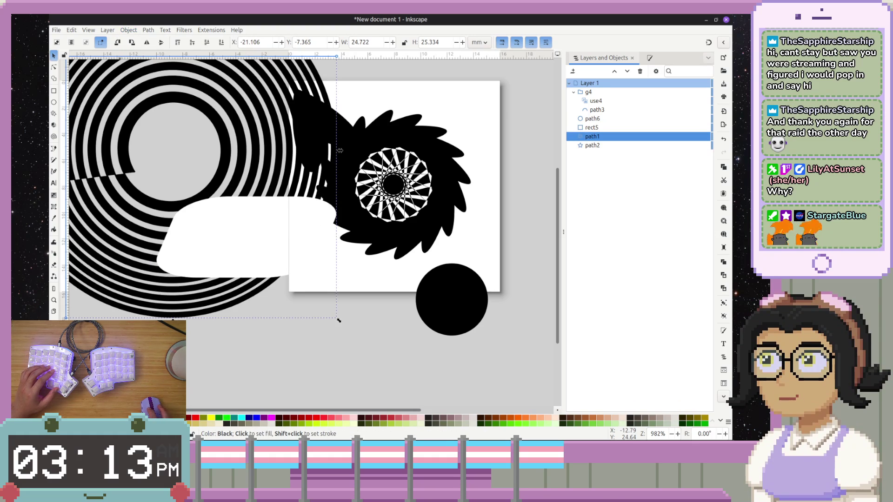
# - Undo the black spiral fill, returning it to grey bands with black outlines
pyautogui.hotkey('ctrl', 'z')
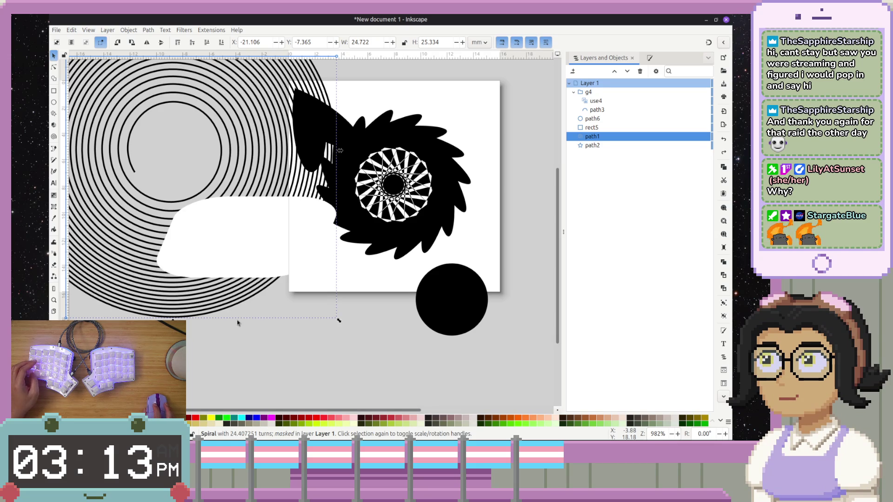
pyautogui.hotkey('ctrl', 'shift', 'z')
pyautogui.hotkey('ctrl', 'z')
pyautogui.hotkey('ctrl', 'shift', 'z')
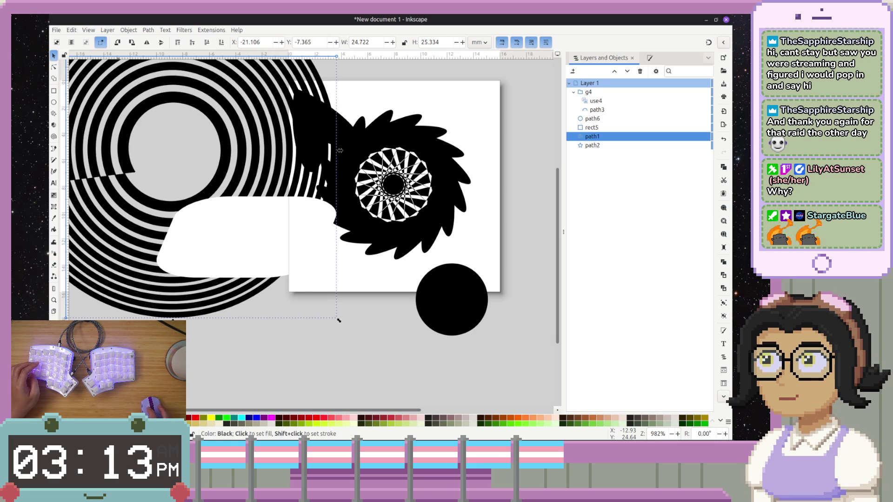
pyautogui.hotkey('ctrl', 'z')
pyautogui.hotkey('ctrl', 'z')
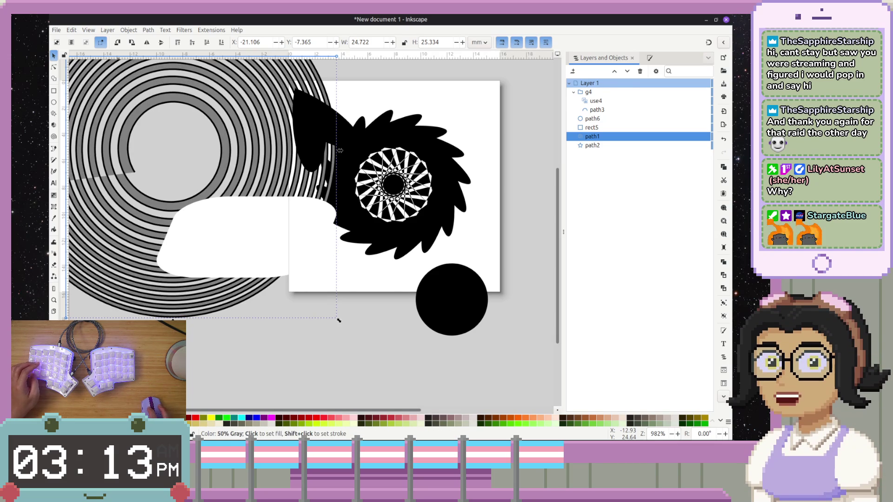
# - Zoom near the spiral's bottom edge and fill the rounded shape rect5 black
pyautogui.moveTo(188, 333); pyautogui.dragTo(190, 336)
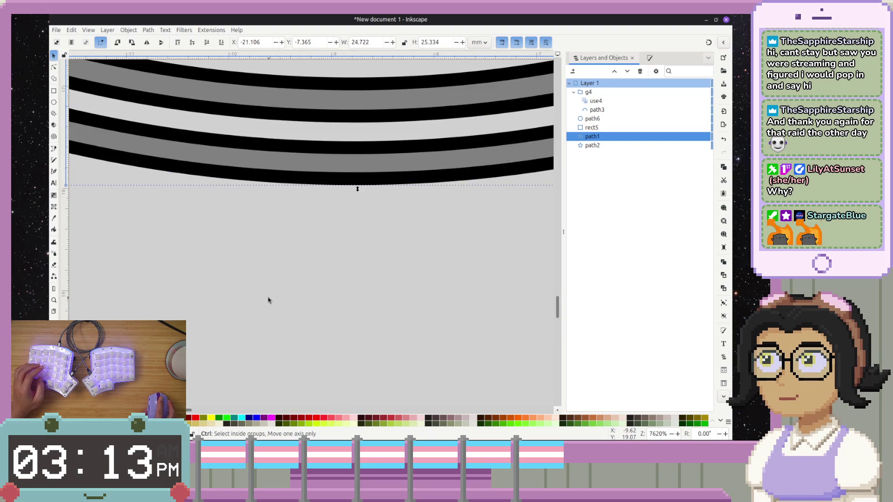
pyautogui.keyDown('ctrl'); pyautogui.scroll(-7, 268, 300); pyautogui.keyUp('ctrl')
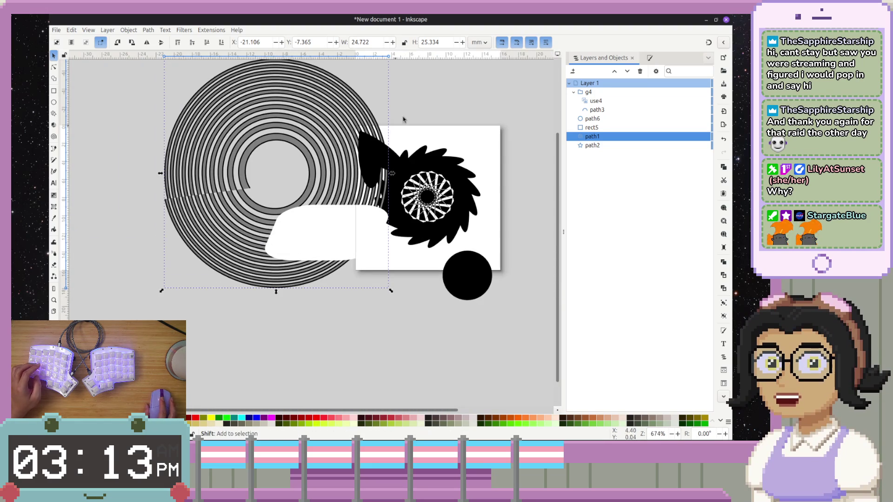
pyautogui.keyDown('ctrl'); pyautogui.scroll(2, 372, 177); pyautogui.keyUp('ctrl')
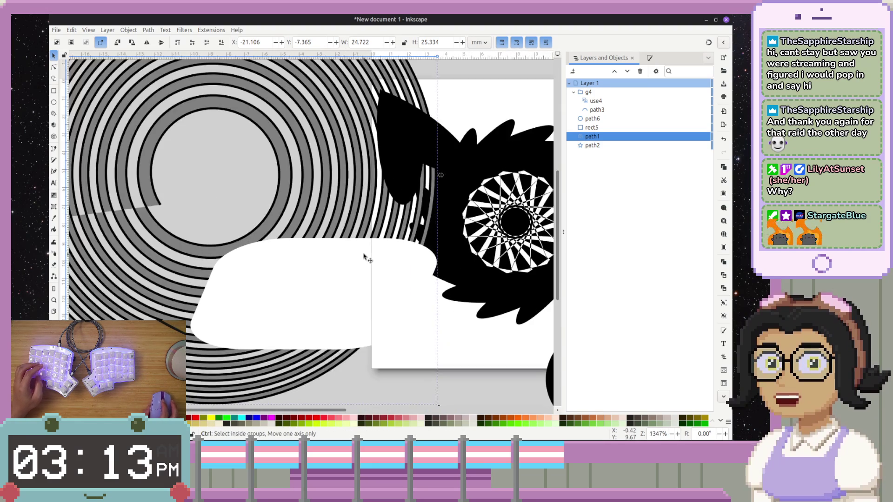
pyautogui.keyDown('ctrl'); pyautogui.scroll(-2, 312, 289); pyautogui.keyUp('ctrl')
pyautogui.keyDown('ctrl'); pyautogui.scroll(1, 263, 265); pyautogui.keyUp('ctrl')
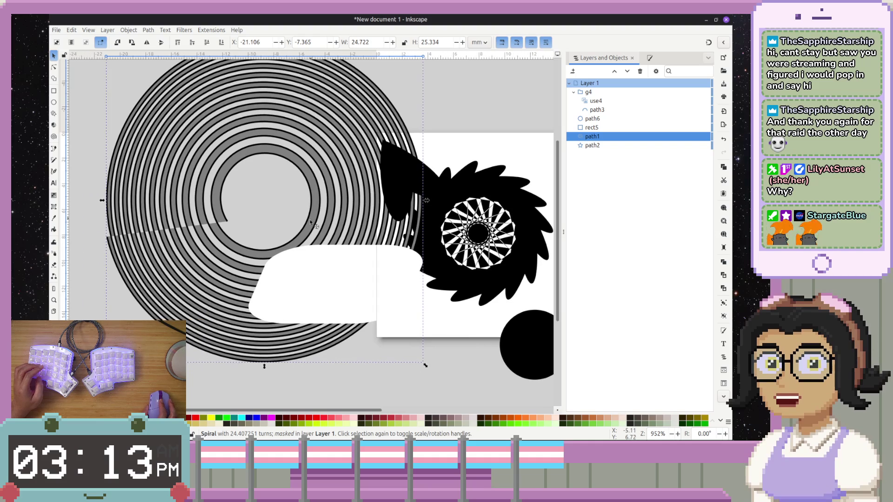
pyautogui.click(324, 279)
pyautogui.click(154, 421)
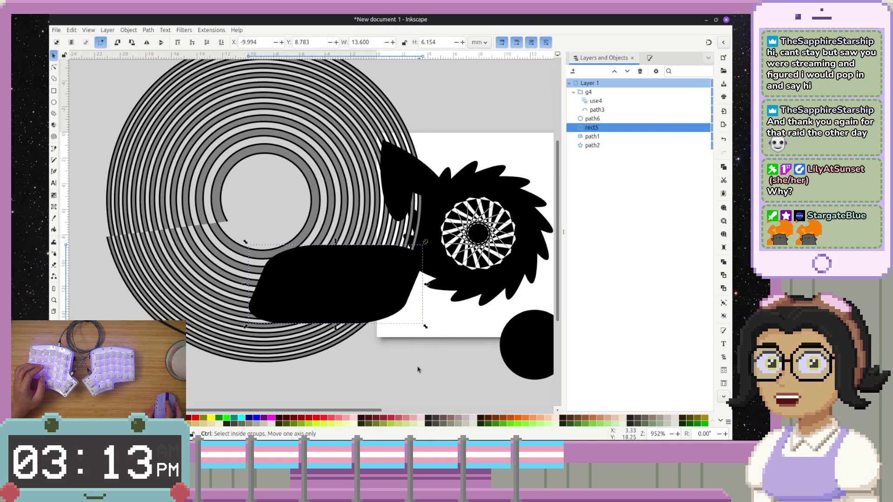
# - Select the spiral with the black rounded shape and apply a mask to the spiral
pyautogui.scroll(-1, 431, 360)
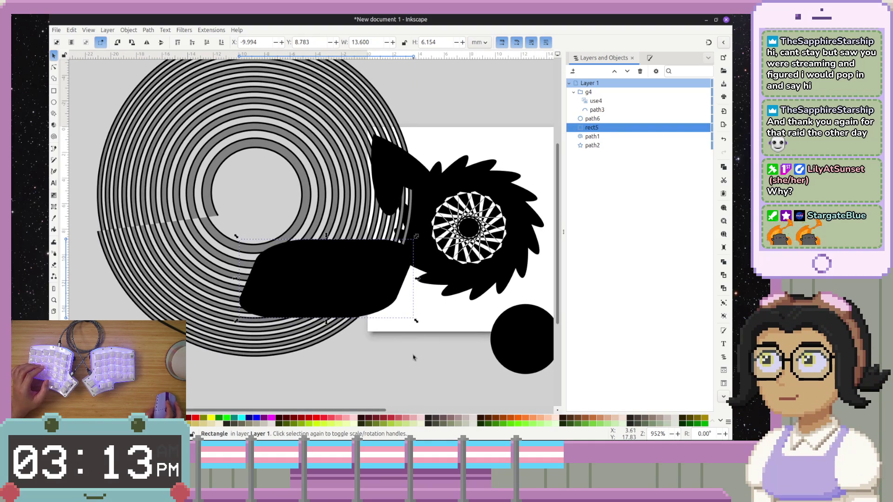
pyautogui.click(235, 125)
pyautogui.keyDown('shift'); pyautogui.click(333, 281); pyautogui.keyUp('shift')
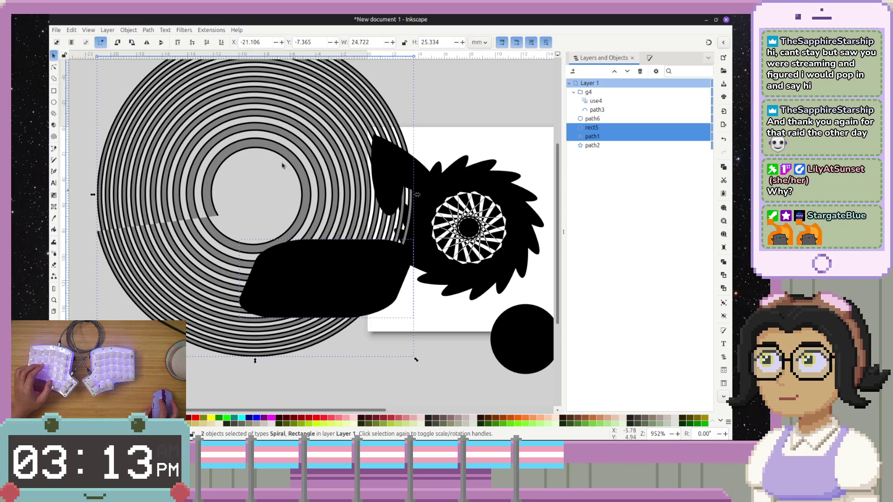
pyautogui.click(128, 30)
pyautogui.moveTo(242, 136)
pyautogui.click(282, 137)
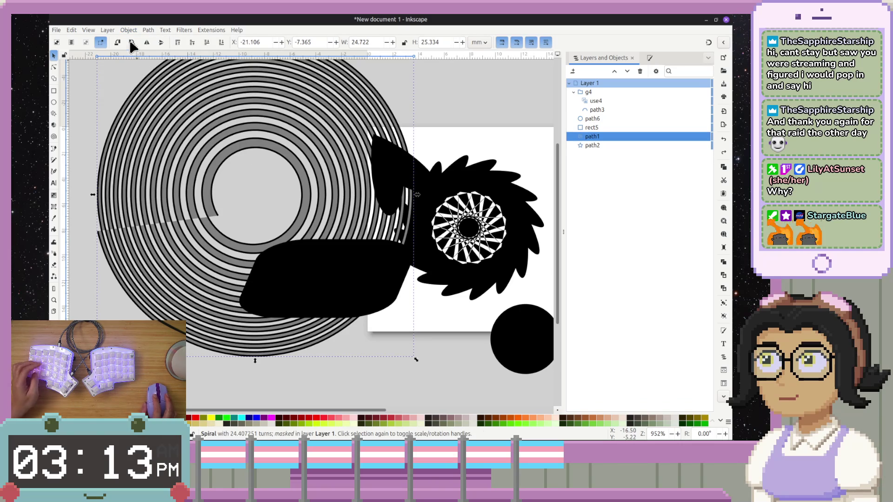
pyautogui.click(106, 30)
pyautogui.click(633, 143)
# - Paste the copied style onto rect5 alone, after undoing it on both objects
pyautogui.keyDown('shift'); pyautogui.click(629, 126); pyautogui.keyUp('shift')
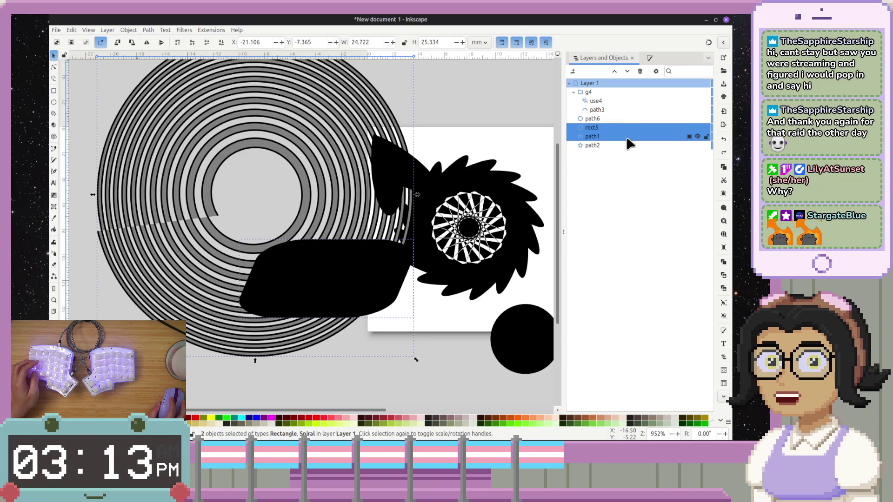
pyautogui.click(130, 30)
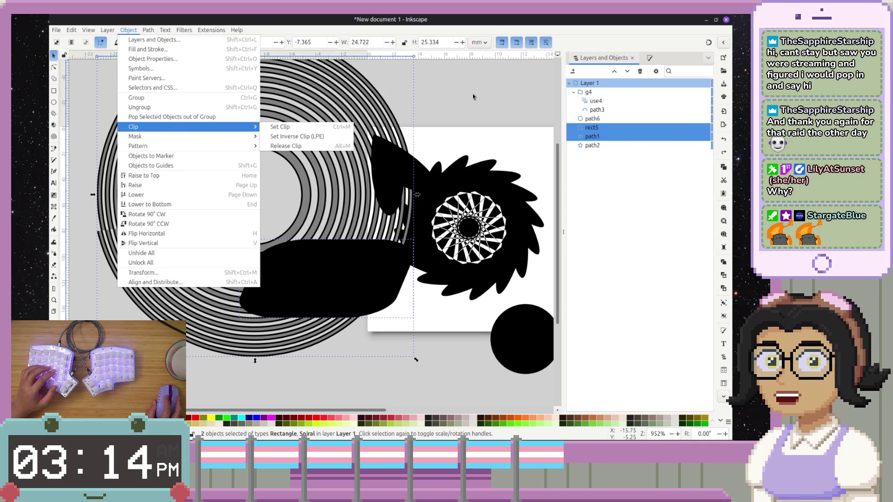
pyautogui.click(245, 306)
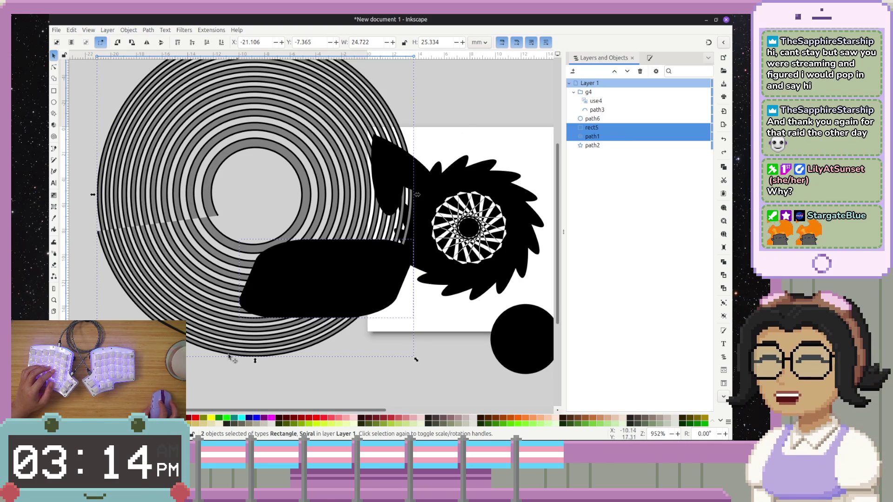
pyautogui.hotkey('ctrl', 'shift', 'v')
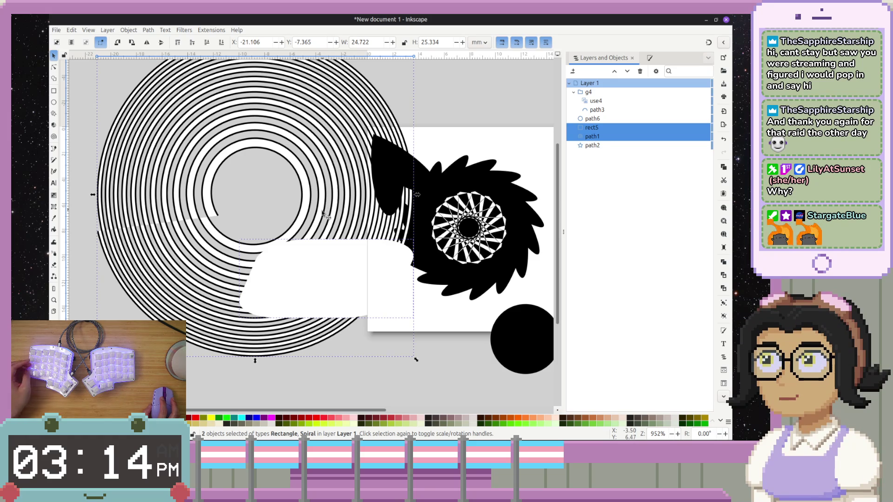
pyautogui.hotkey('ctrl', 'z')
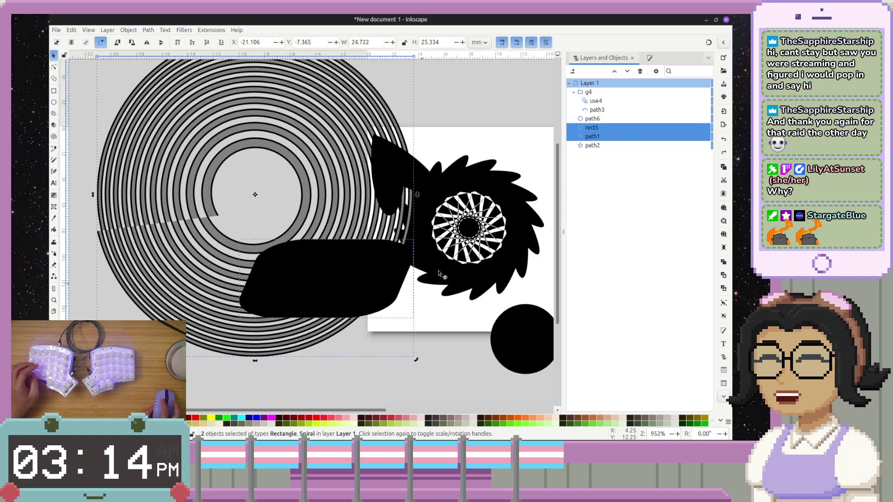
pyautogui.click(622, 129)
pyautogui.hotkey('ctrl', 'shift', 'v')
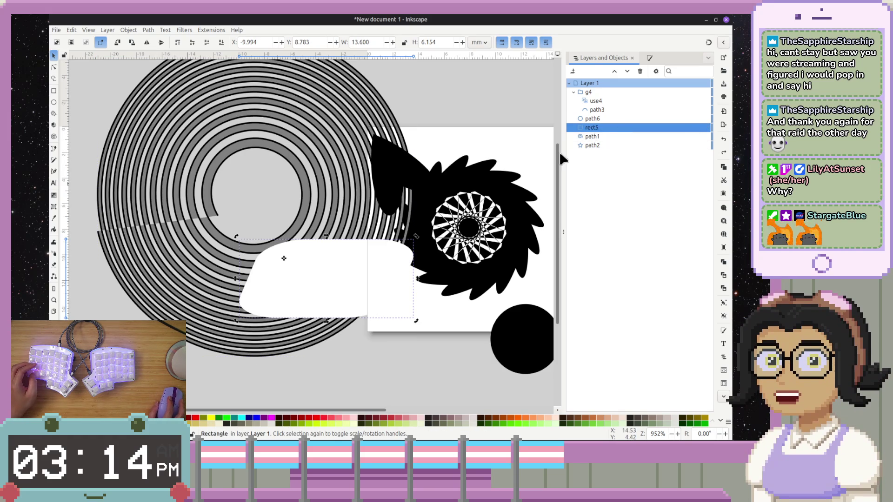
pyautogui.click(392, 98)
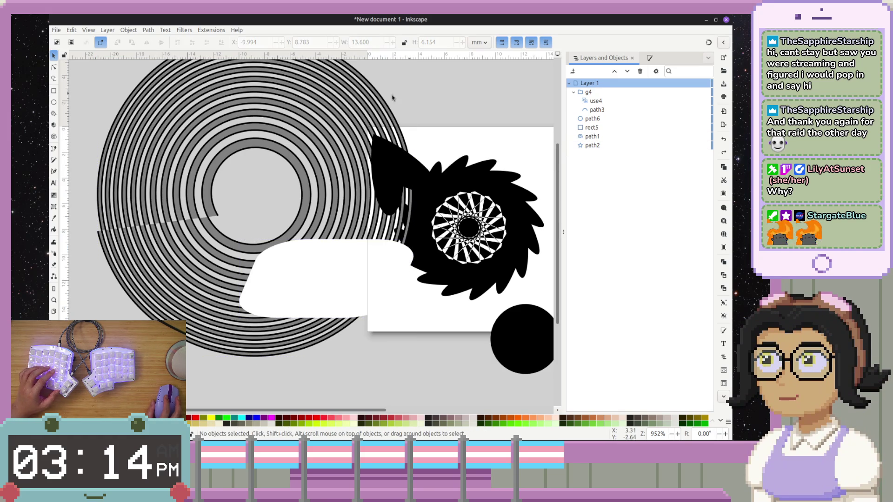
# - Try masking the spiral with rect5, then undo the mask
pyautogui.click(595, 129)
pyautogui.keyDown('shift'); pyautogui.click(595, 137); pyautogui.keyUp('shift')
pyautogui.click(130, 28)
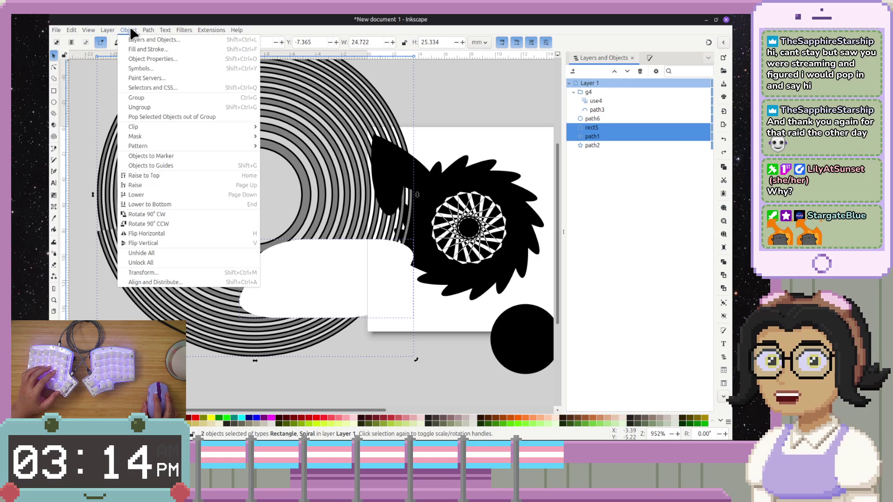
pyautogui.moveTo(160, 140)
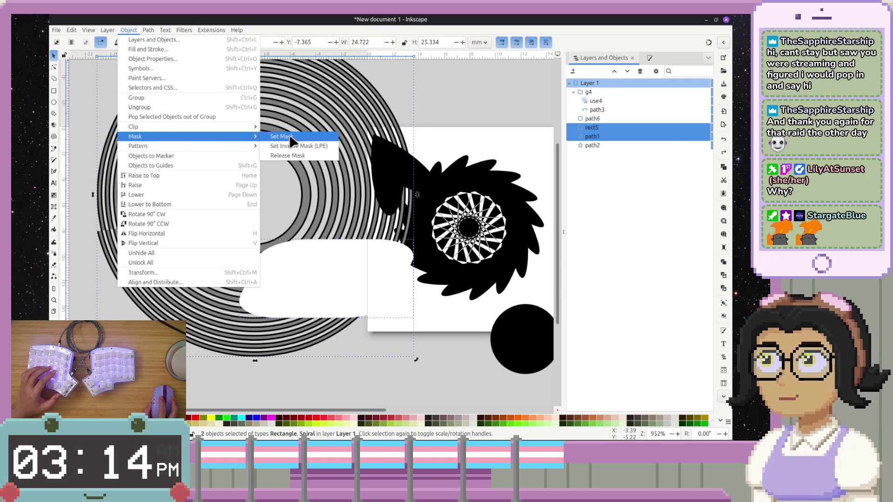
pyautogui.click(290, 138)
pyautogui.hotkey('ctrl', 'z')
# - Fill rect5 with 50% gray, mask the spiral with it, then release the mask
pyautogui.click(338, 286)
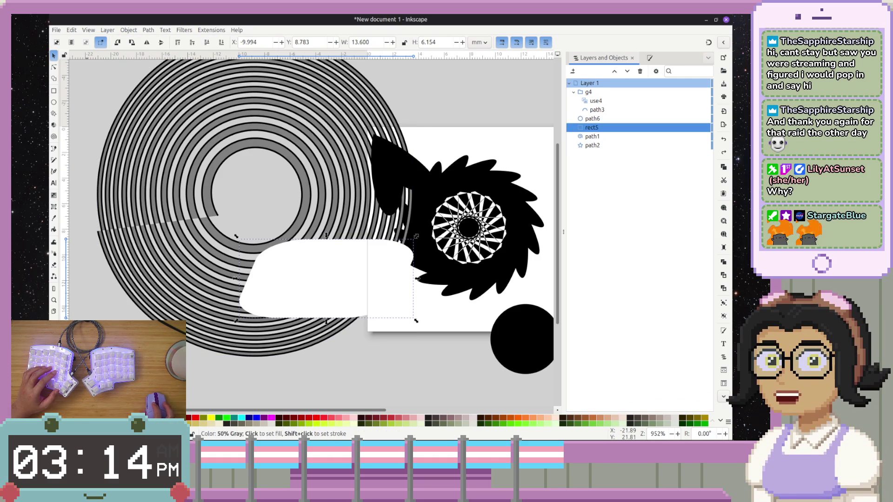
pyautogui.keyDown('alt'); pyautogui.click(353, 282); pyautogui.keyUp('alt')
pyautogui.keyDown('shift'); pyautogui.click(358, 281); pyautogui.keyUp('shift')
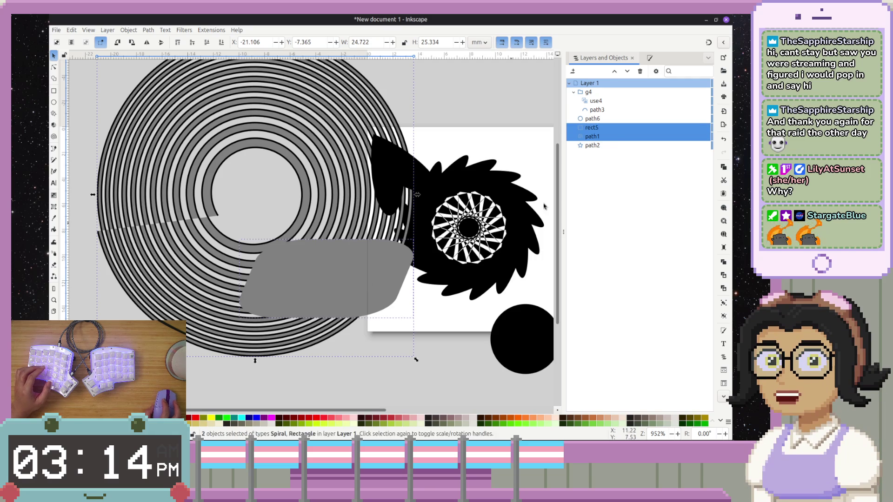
pyautogui.click(129, 30)
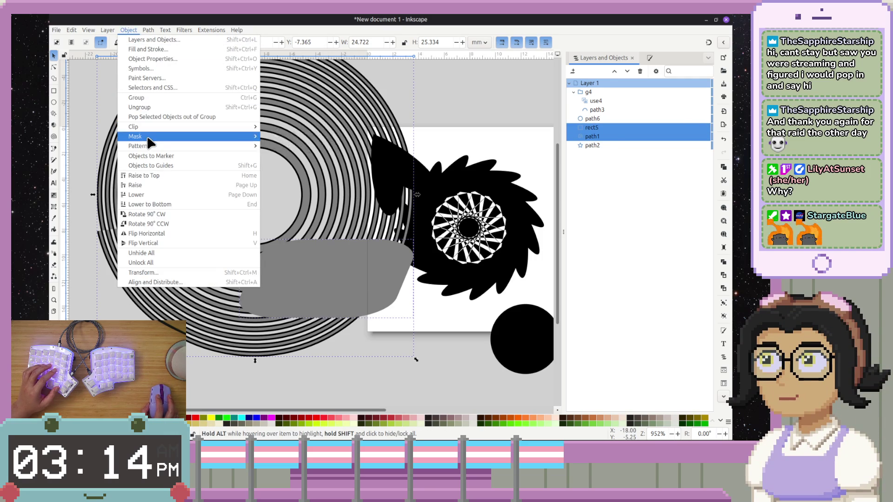
pyautogui.moveTo(154, 136)
pyautogui.click(298, 142)
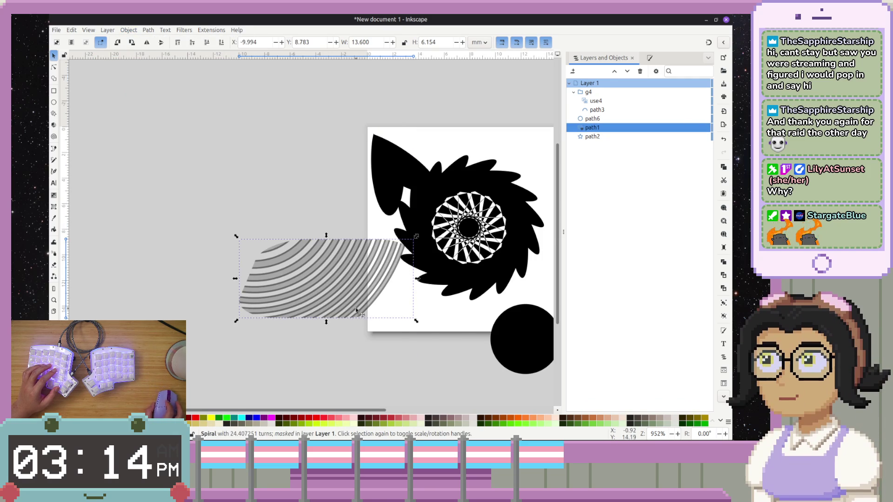
pyautogui.keyDown('ctrl'); pyautogui.scroll(3, 361, 309); pyautogui.keyUp('ctrl')
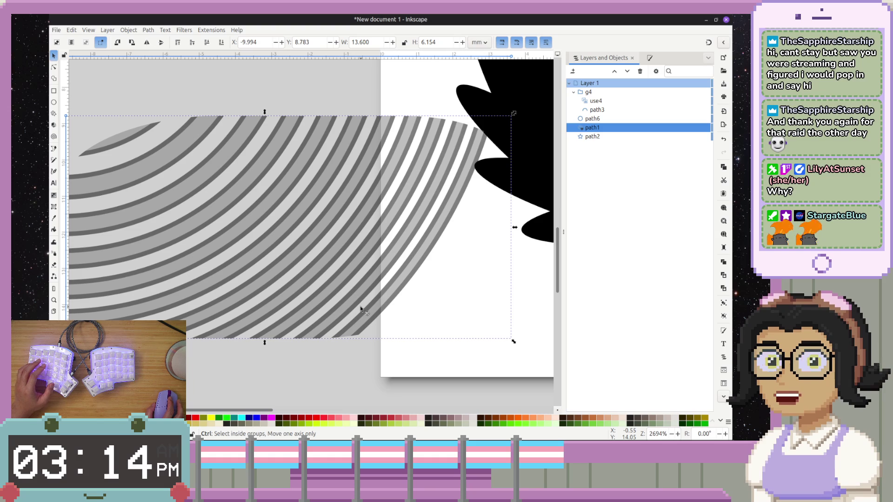
pyautogui.keyDown('ctrl'); pyautogui.scroll(-3, 347, 305); pyautogui.keyUp('ctrl')
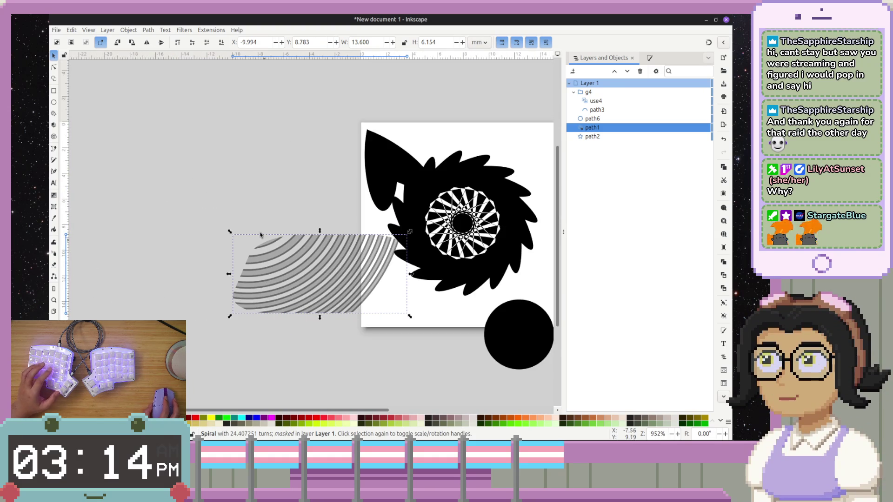
pyautogui.click(137, 29)
pyautogui.click(305, 116)
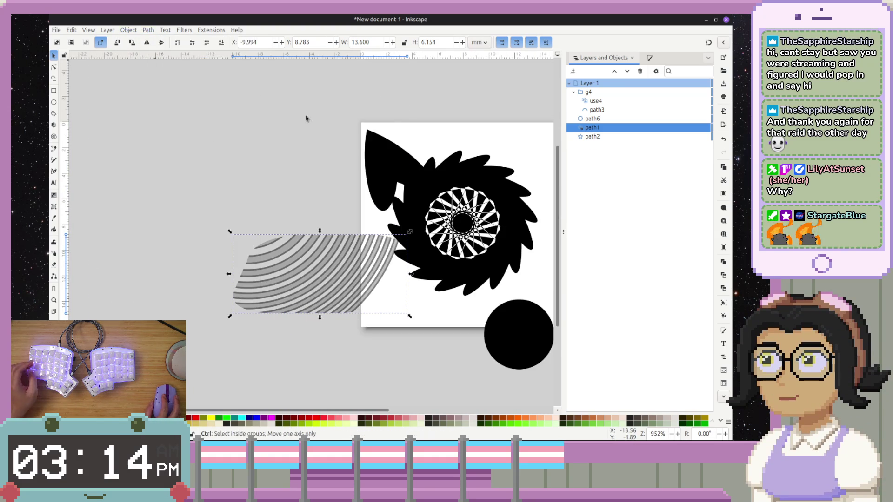
pyautogui.click(339, 284)
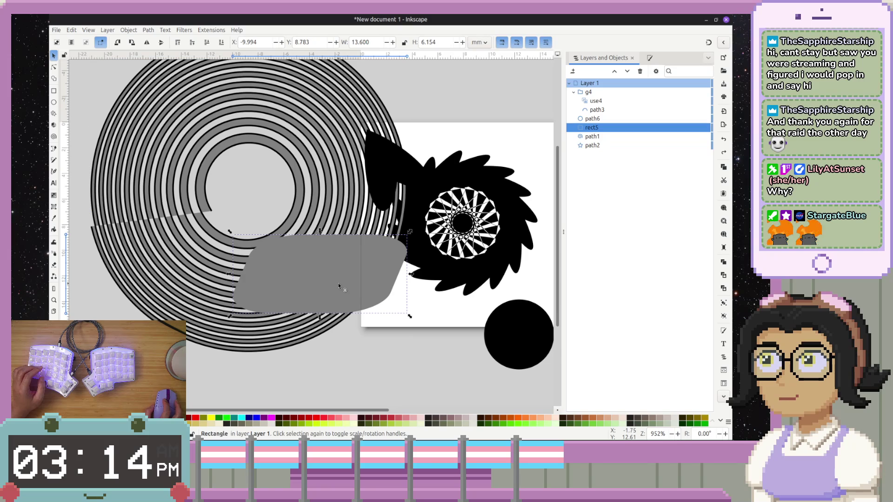
# - Move the grey shape below the spiral, try masking it, and undo the mask
pyautogui.moveTo(599, 128); pyautogui.dragTo(605, 140)
pyautogui.keyDown('shift'); pyautogui.click(606, 125); pyautogui.keyUp('shift')
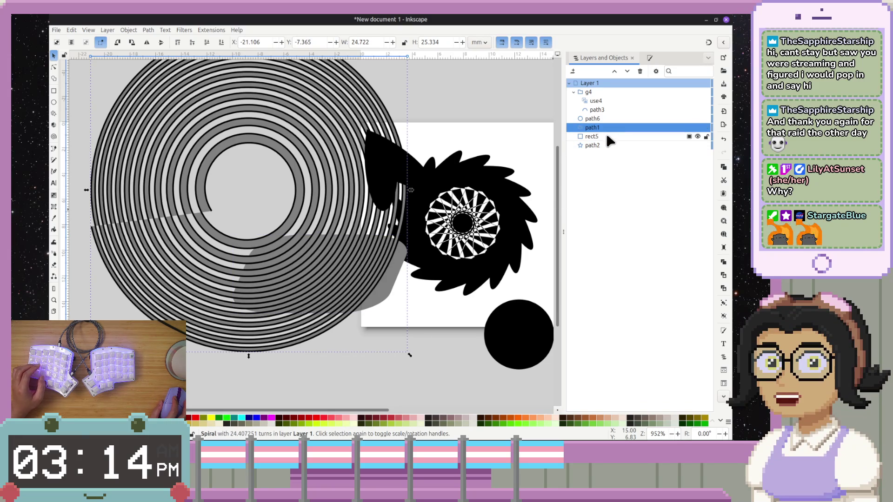
pyautogui.click(129, 30)
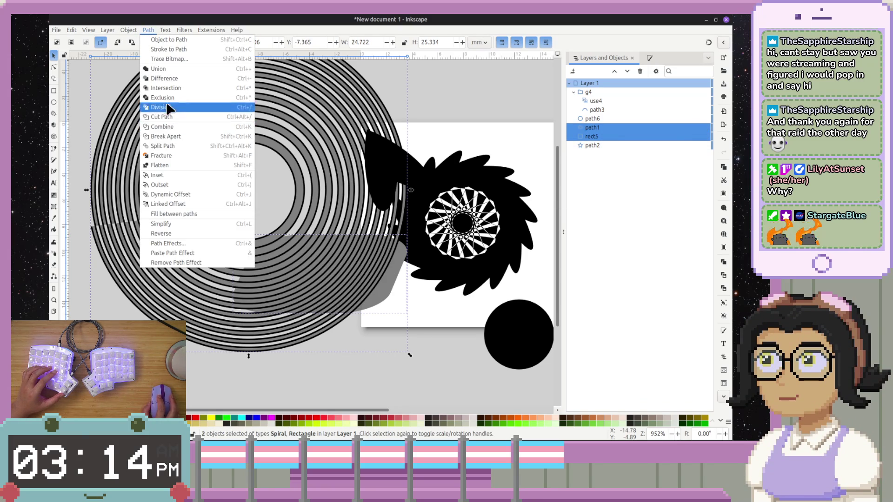
pyautogui.moveTo(233, 137)
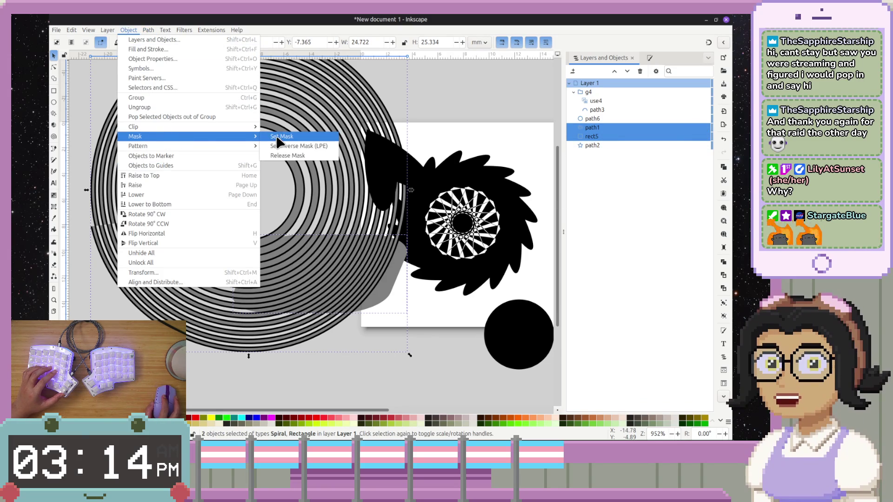
pyautogui.click(276, 138)
pyautogui.scroll(-2, 325, 288)
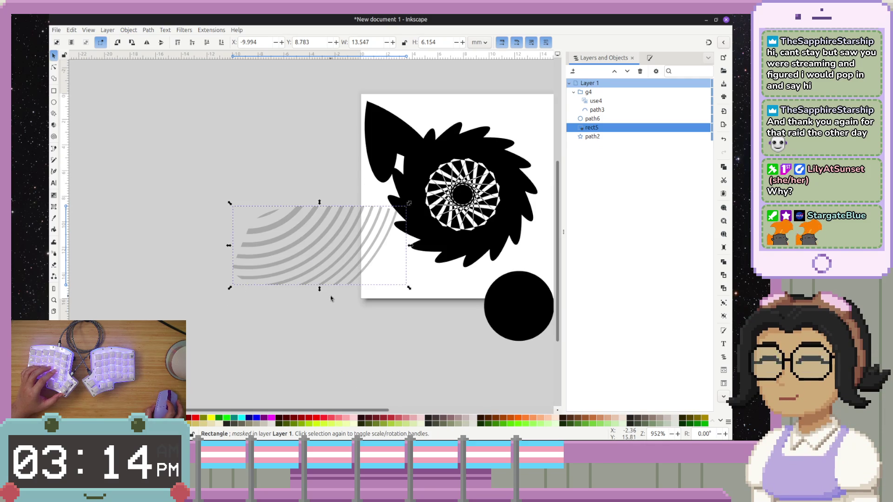
pyautogui.hotkey('ctrl', 'z')
# - Test clipping the grey shape with the spiral, then undo the clip
pyautogui.click(128, 29)
pyautogui.moveTo(165, 30)
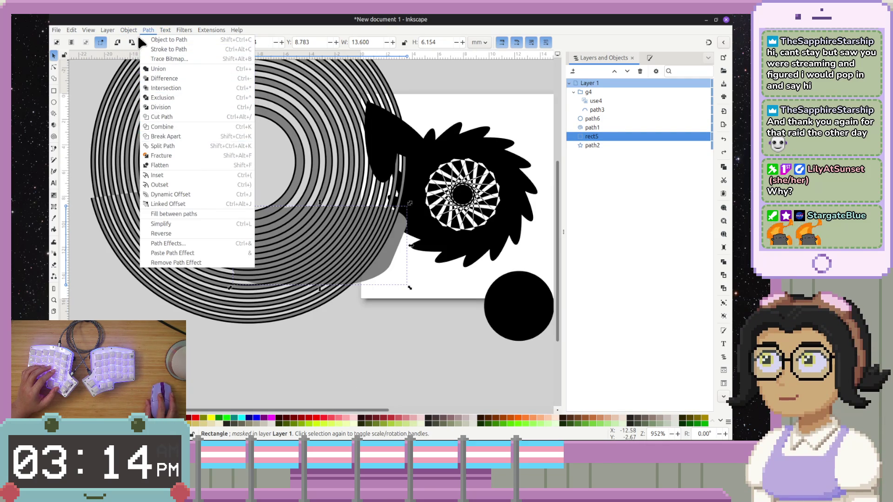
pyautogui.moveTo(140, 127)
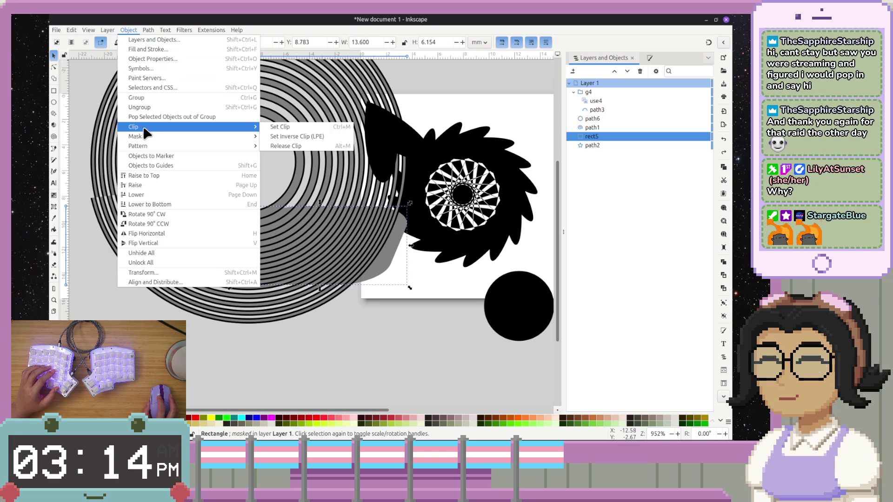
pyautogui.click(277, 128)
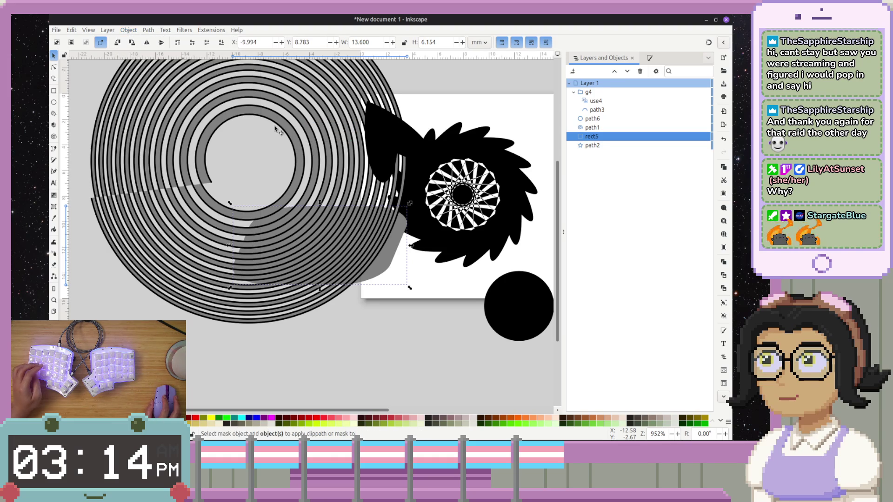
pyautogui.click(592, 129)
pyautogui.keyDown('shift'); pyautogui.click(593, 135); pyautogui.keyUp('shift')
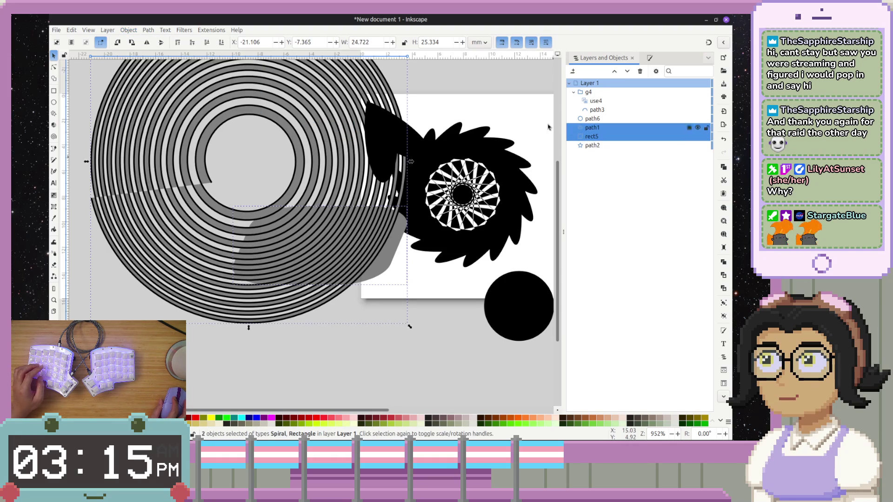
pyautogui.click(129, 30)
pyautogui.moveTo(185, 127)
pyautogui.click(300, 127)
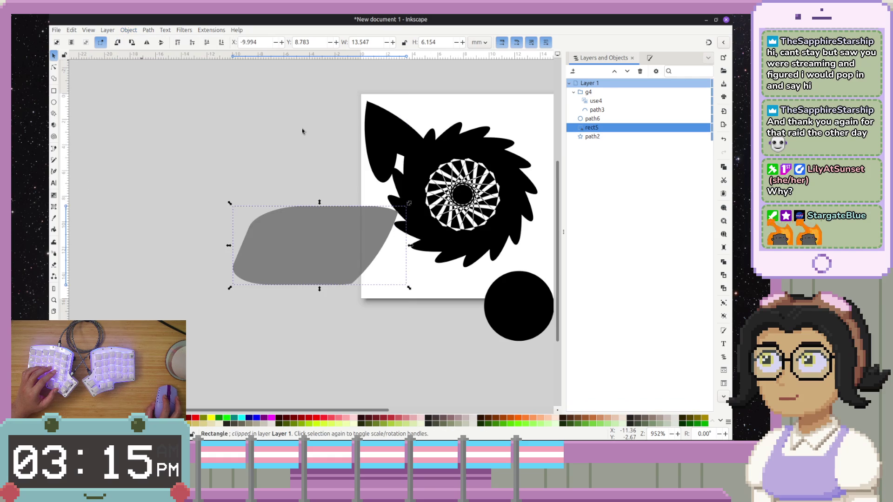
pyautogui.hotkey('ctrl', 'z')
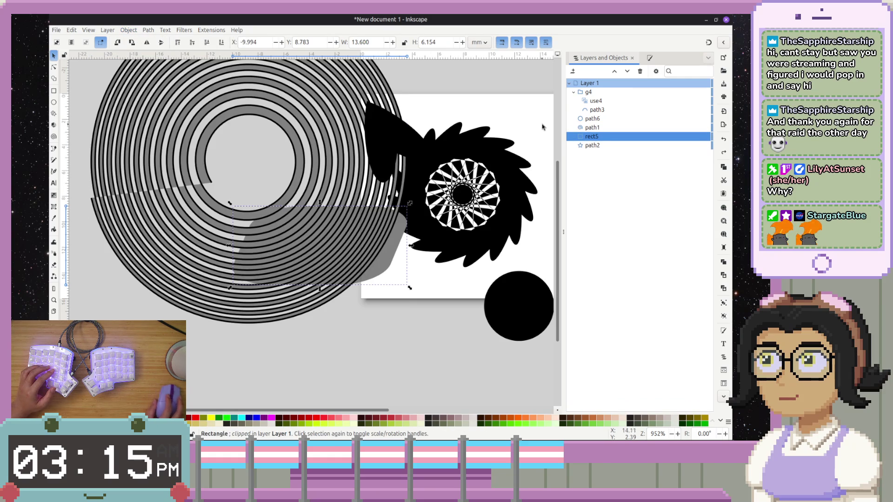
# - Raise rect5 above path1 and Set Clip, leaving grey-and-black stripes inside the rounded outline
pyautogui.moveTo(586, 139); pyautogui.dragTo(589, 126)
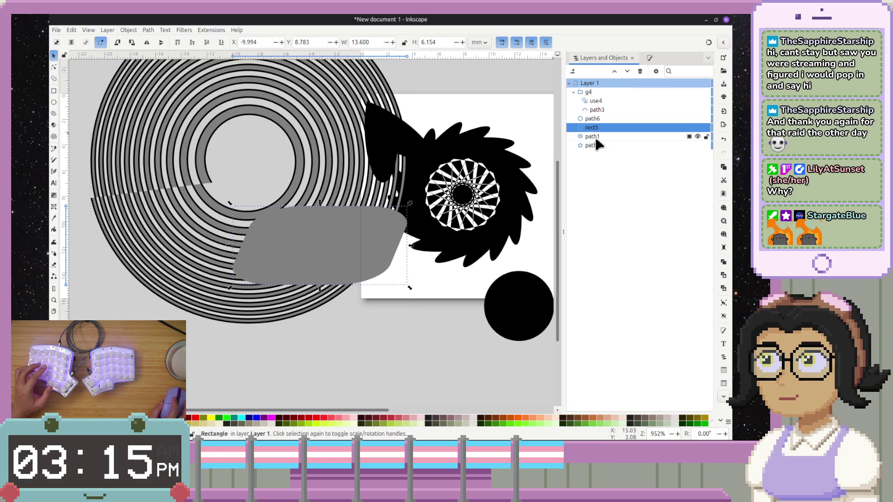
pyautogui.keyDown('shift'); pyautogui.click(593, 136); pyautogui.keyUp('shift')
pyautogui.click(128, 30)
pyautogui.moveTo(226, 138)
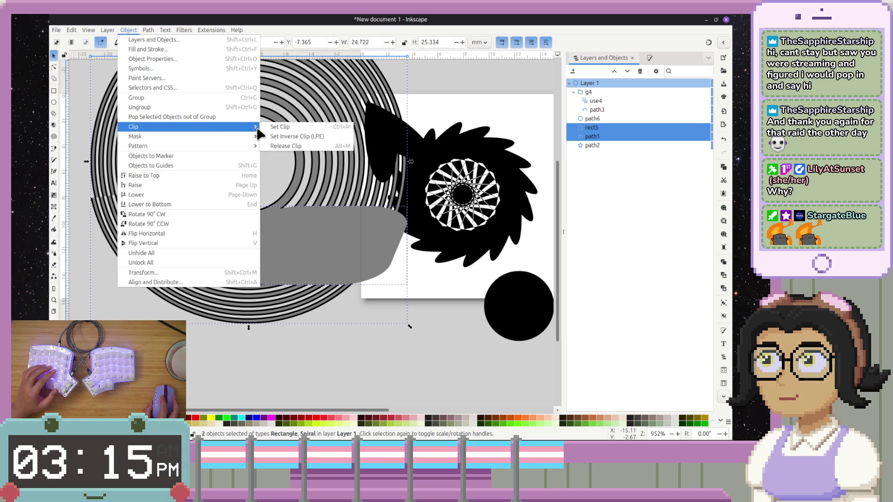
pyautogui.click(297, 130)
pyautogui.scroll(2, 358, 272)
pyautogui.scroll(-2, 353, 270)
pyautogui.scroll(5, 344, 264)
pyautogui.scroll(-3, 326, 260)
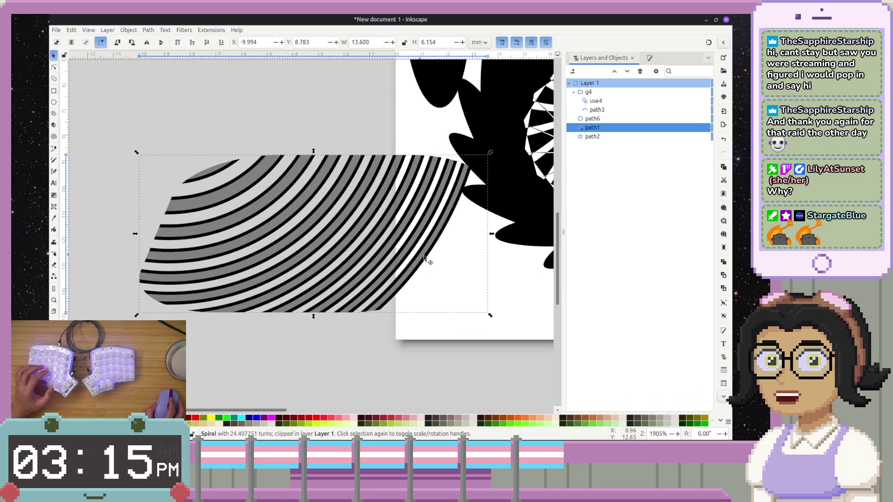
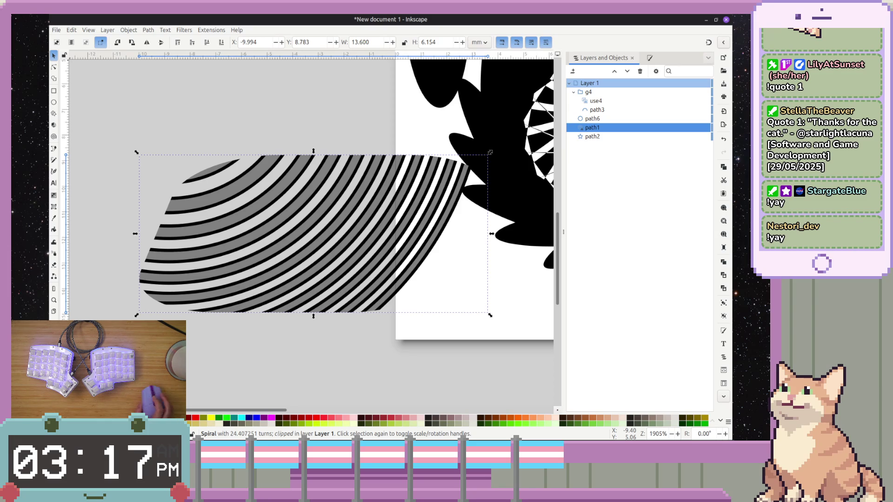
# - Open and dismiss the Path operations menu without applying anything, then zoom out over the page
pyautogui.click(147, 30)
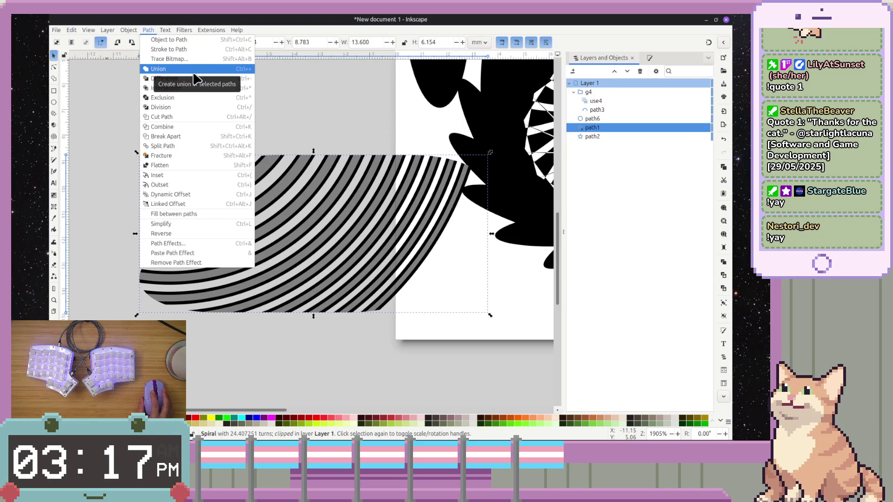
pyautogui.press('Escape')
pyautogui.scroll(-5, 422, 183)
pyautogui.scroll(-3, 422, 184)
pyautogui.hscroll(10, 277, 289)
pyautogui.scroll(6, 277, 289)
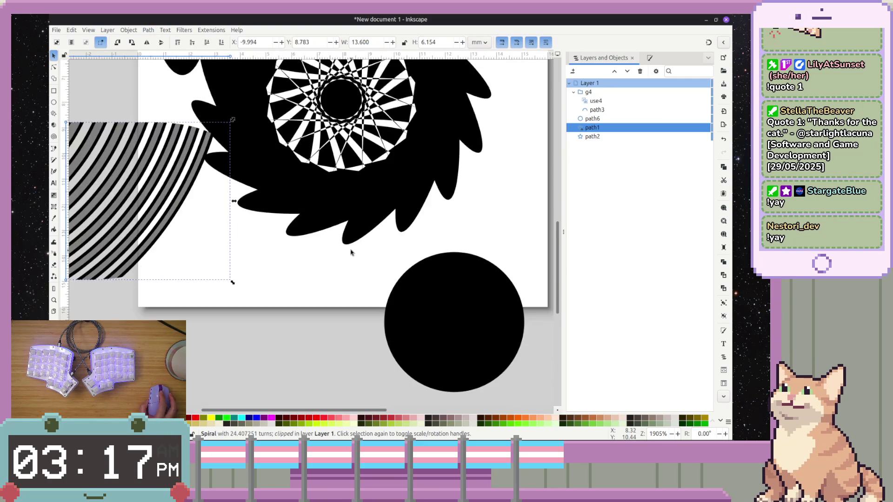
pyautogui.scroll(6, 351, 253)
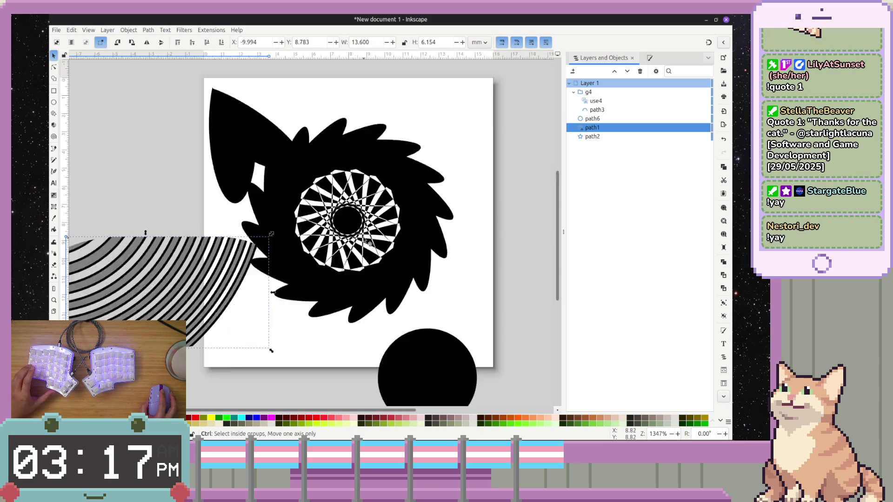
pyautogui.keyDown('ctrl'); pyautogui.scroll(-2, 362, 251); pyautogui.keyUp('ctrl')
# - Move the spiky star to the page's top-right corner and shift the heart group right and down
pyautogui.click(376, 213)
pyautogui.moveTo(376, 212); pyautogui.dragTo(506, 147)
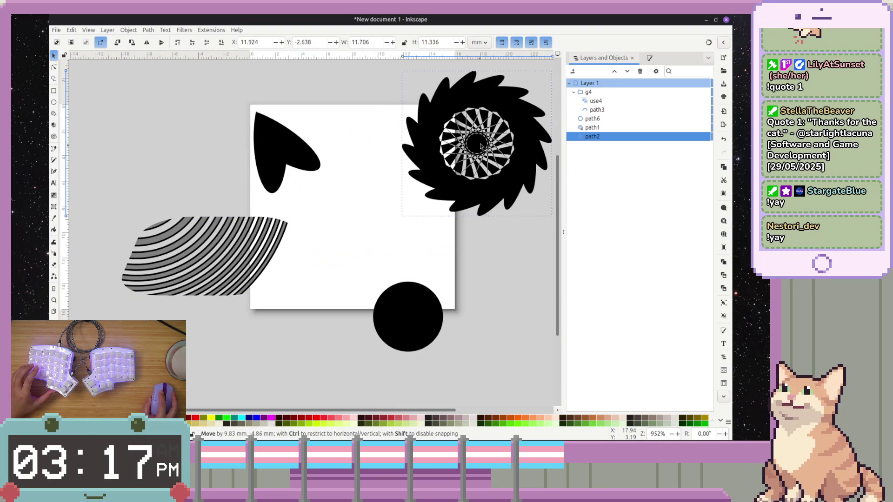
pyautogui.click(284, 150)
pyautogui.moveTo(284, 150)
pyautogui.mouseDown()
pyautogui.moveTo(336, 184)
pyautogui.moveTo(324, 203)
pyautogui.moveTo(293, 203)
pyautogui.moveTo(288, 196)
pyautogui.moveTo(318, 183)
pyautogui.moveTo(348, 189)
pyautogui.moveTo(341, 193)
pyautogui.mouseUp()
# - Place the circle onto the heart group, check Path operations, and nudge the circle slightly down
pyautogui.moveTo(407, 319)
pyautogui.mouseDown()
pyautogui.moveTo(358, 238)
pyautogui.moveTo(361, 252)
pyautogui.mouseUp()
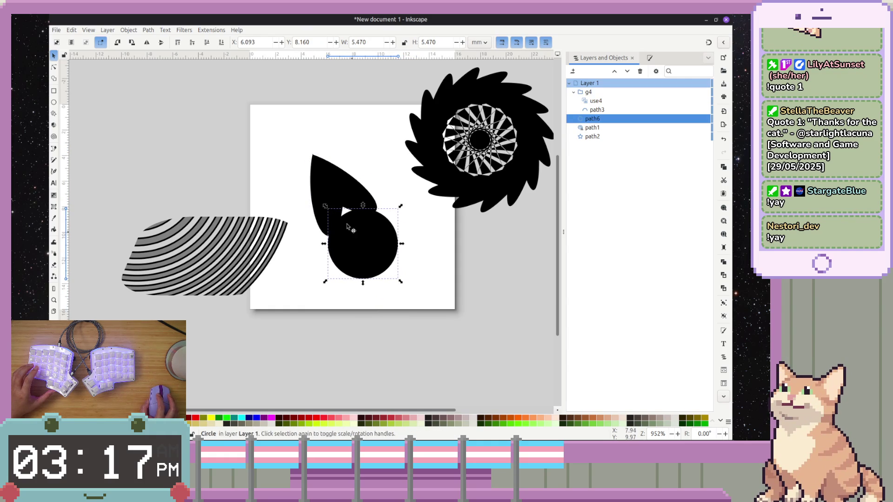
pyautogui.keyDown('shift'); pyautogui.click(338, 194); pyautogui.keyUp('shift')
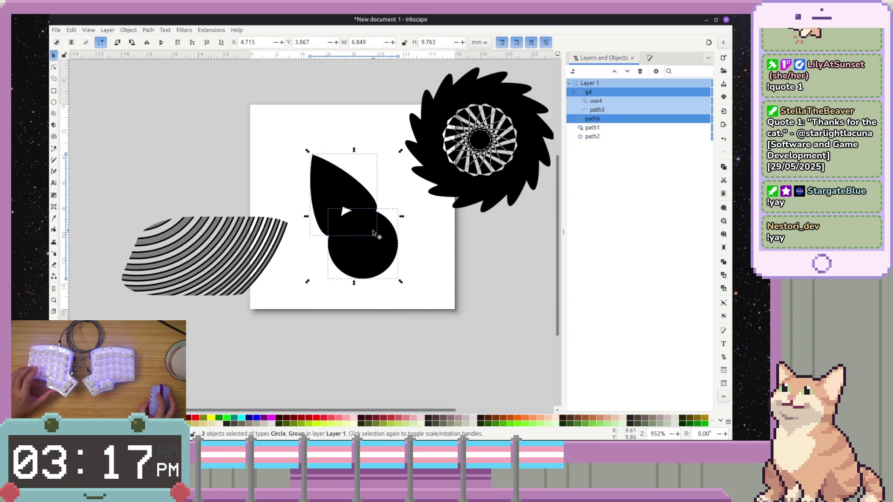
pyautogui.click(148, 30)
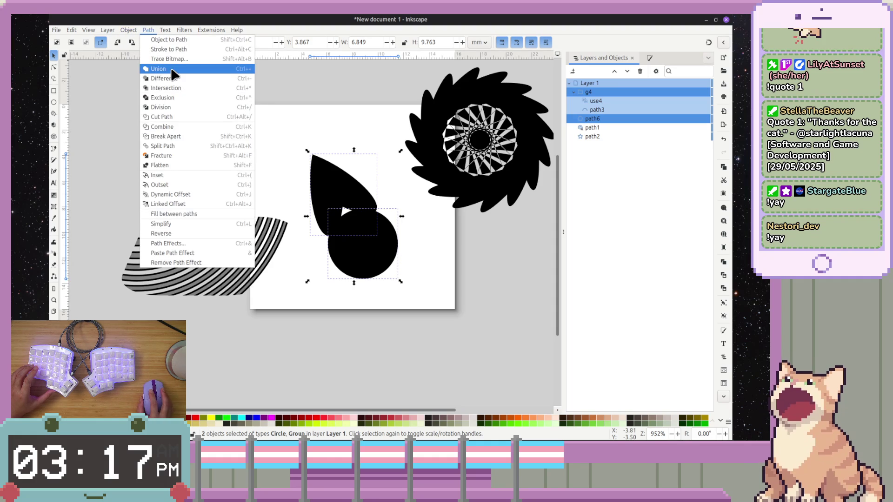
pyautogui.press('Escape')
pyautogui.click(449, 268)
pyautogui.click(358, 247)
pyautogui.moveTo(358, 246); pyautogui.dragTo(358, 252)
# - Drag the teardrop up-left to the page's top-left edge and clear the selection
pyautogui.click(367, 215)
pyautogui.moveTo(367, 216); pyautogui.dragTo(292, 162)
pyautogui.press('Escape')
pyautogui.click(388, 248)
pyautogui.press('Escape')
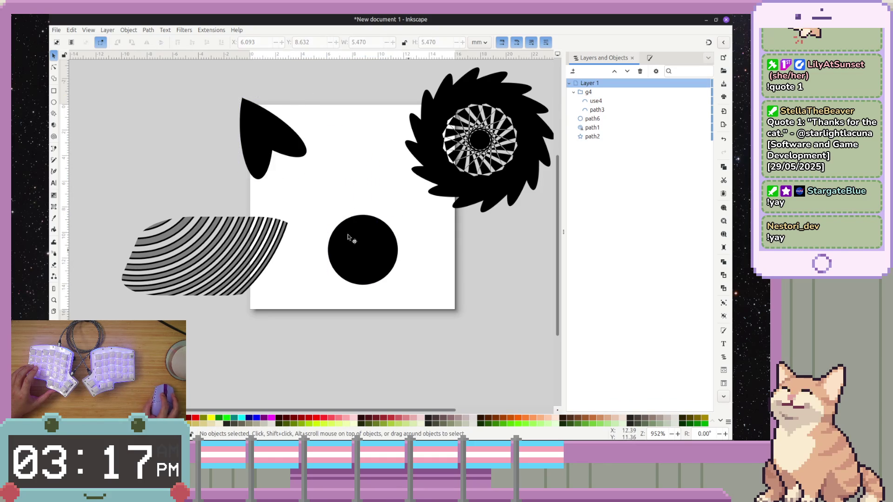
# - With the Ellipse tool and black fill, draw a black ellipse over the circle's lower part
pyautogui.press('e')
pyautogui.moveTo(317, 187); pyautogui.dragTo(398, 236)
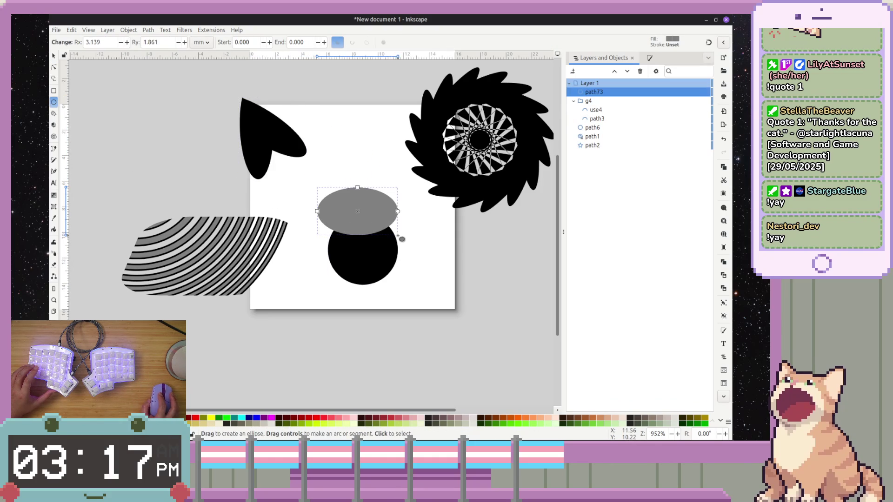
pyautogui.hotkey('ctrl', 'z')
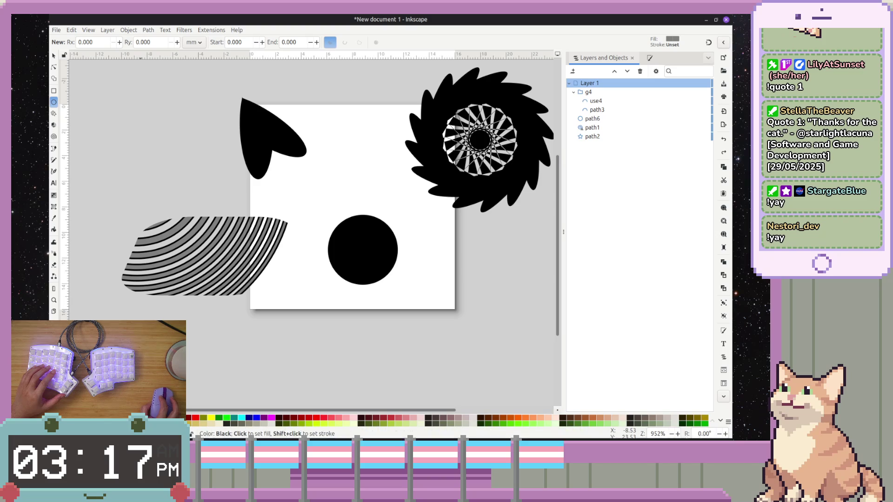
pyautogui.click(226, 423)
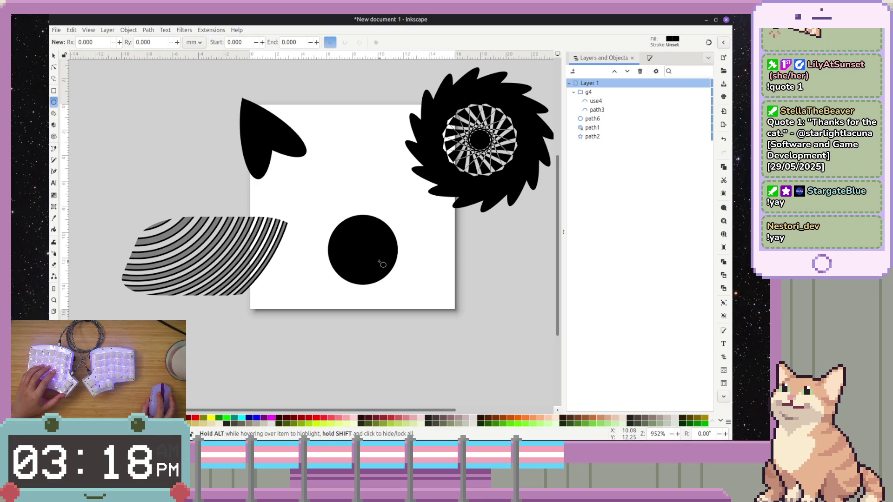
pyautogui.moveTo(325, 309)
pyautogui.mouseDown()
pyautogui.moveTo(367, 268)
pyautogui.moveTo(388, 275)
pyautogui.moveTo(391, 259)
pyautogui.moveTo(390, 292)
pyautogui.mouseUp()
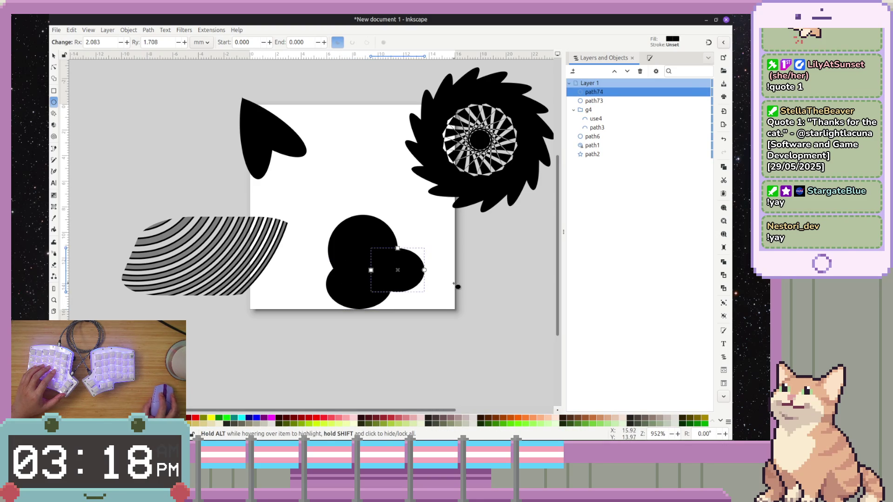
# - Select all three circles and merge them into one shape with Path > Union
pyautogui.keyDown('shift'); pyautogui.click(409, 272); pyautogui.keyUp('shift')
pyautogui.keyDown('shift'); pyautogui.click(358, 293); pyautogui.keyUp('shift')
pyautogui.keyDown('shift'); pyautogui.click(363, 251); pyautogui.keyUp('shift')
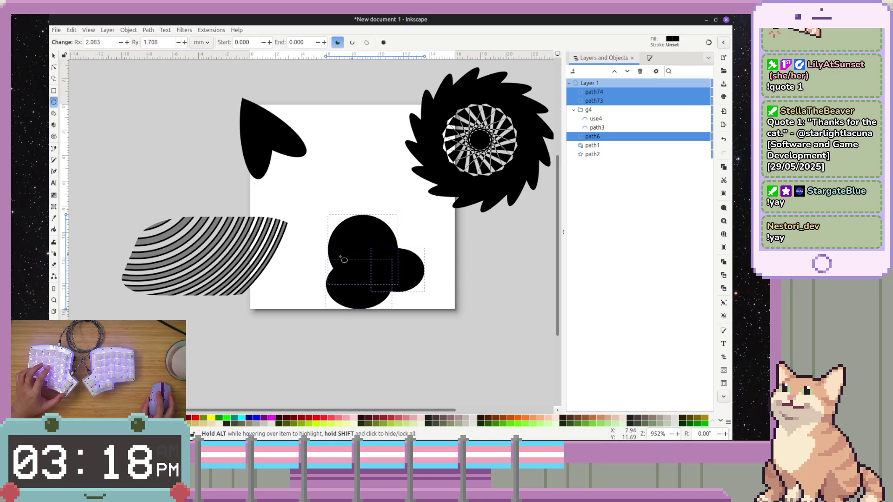
pyautogui.click(149, 29)
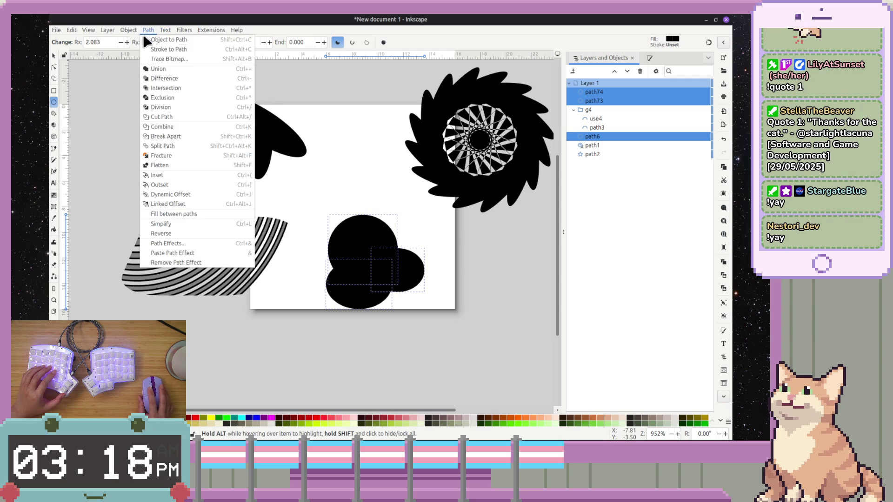
pyautogui.click(156, 71)
# - Move the merged cloud shape up and left, then bring the Beginners' Guide page forward
pyautogui.moveTo(368, 246)
pyautogui.mouseDown()
pyautogui.moveTo(360, 186)
pyautogui.moveTo(372, 144)
pyautogui.mouseUp()
pyautogui.hotkey('ctrl', 'z')
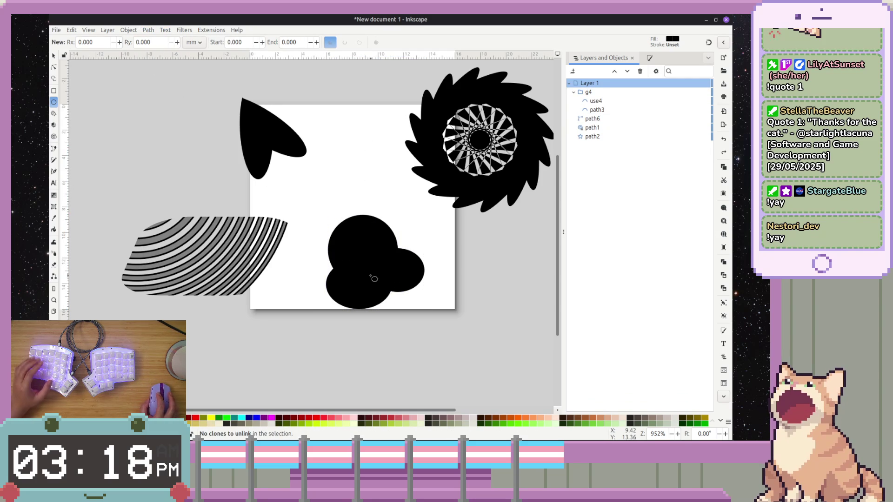
pyautogui.press('s')
pyautogui.click(392, 286)
pyautogui.moveTo(392, 285)
pyautogui.mouseDown()
pyautogui.moveTo(387, 247)
pyautogui.moveTo(367, 241)
pyautogui.mouseUp()
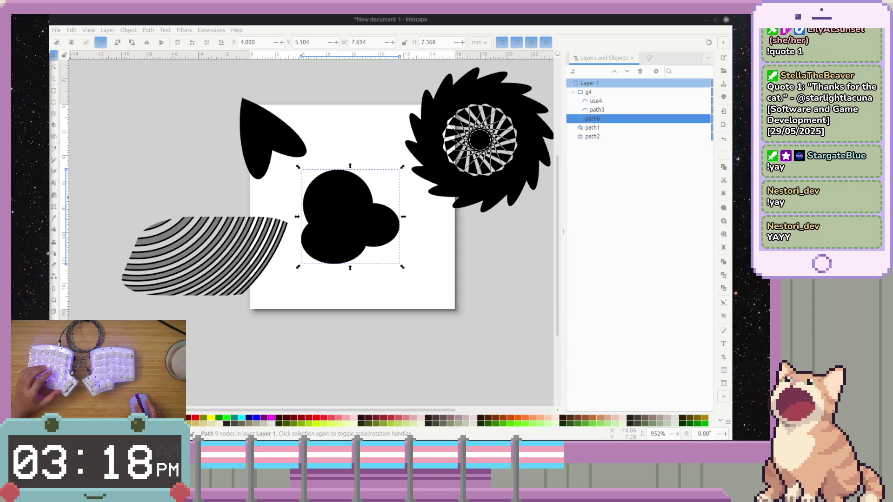
pyautogui.hotkey('alt', 'Tab')
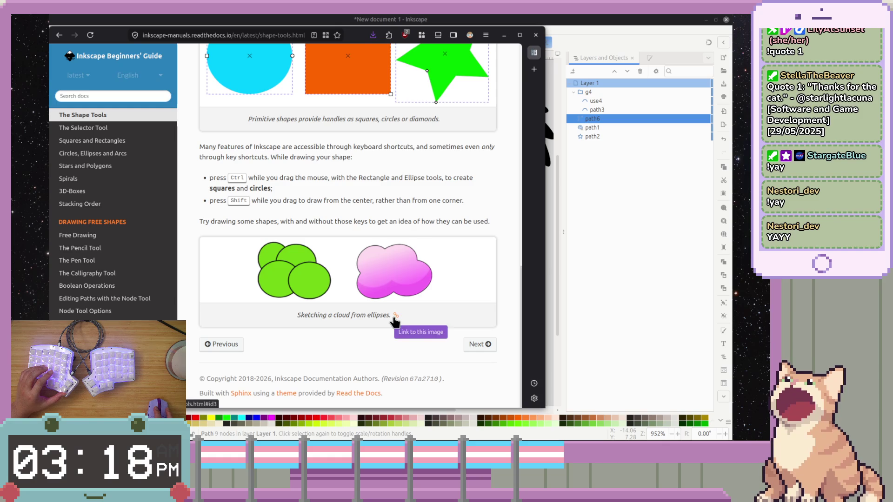
# - Raise the guide window slightly and return to the Inkscape canvas
pyautogui.moveTo(361, 35); pyautogui.dragTo(363, 27)
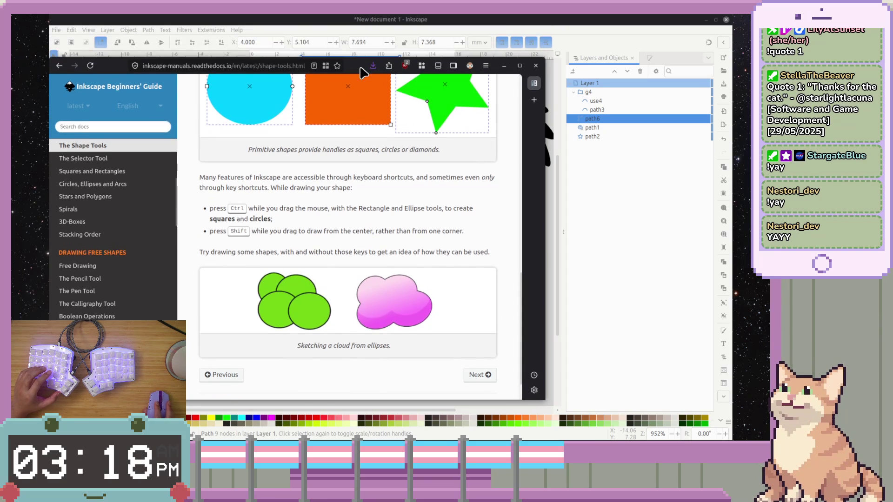
pyautogui.hotkey('alt', 'Tab')
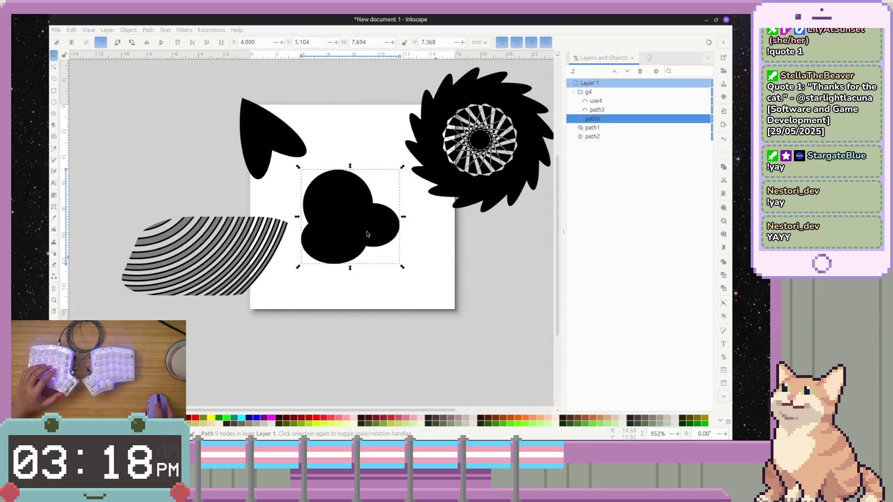
# - Deselect the cloud, pan around the page, then select the star, teardrop, cloud and spiral together
pyautogui.click(445, 259)
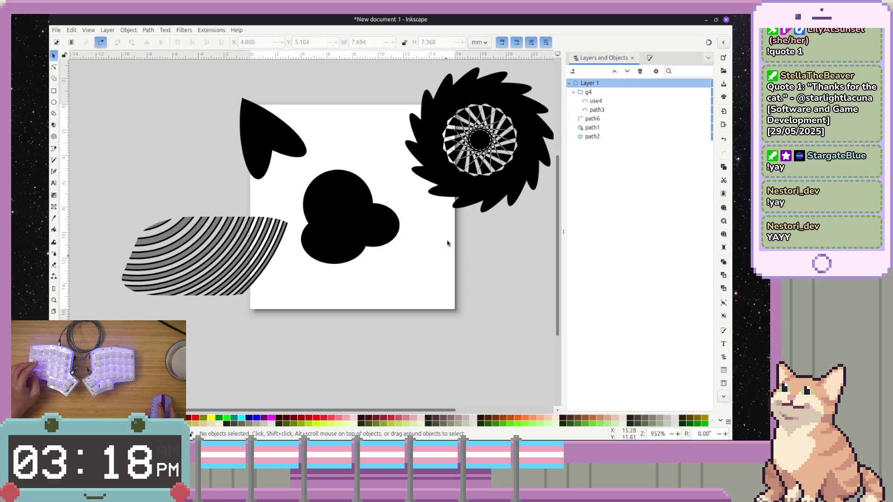
pyautogui.moveTo(484, 233); pyautogui.dragTo(483, 274)
pyautogui.scroll(2, 483, 276)
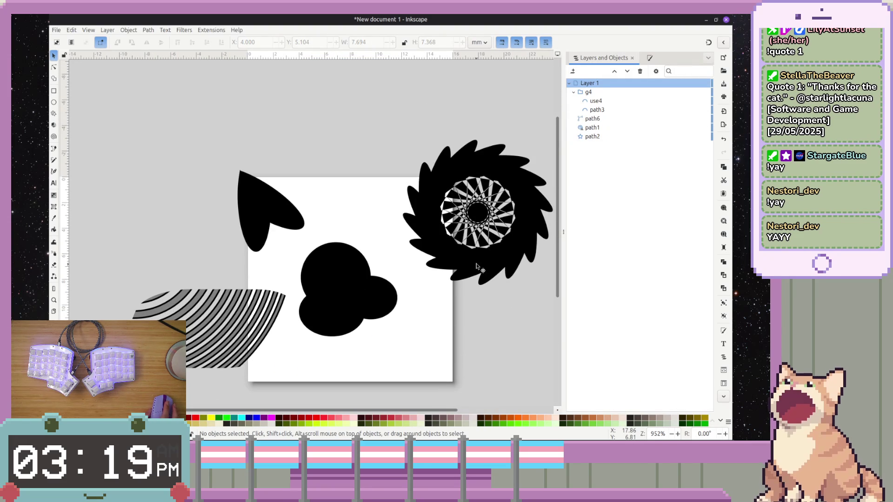
pyautogui.scroll(-2, 477, 266)
pyautogui.scroll(2, 477, 266)
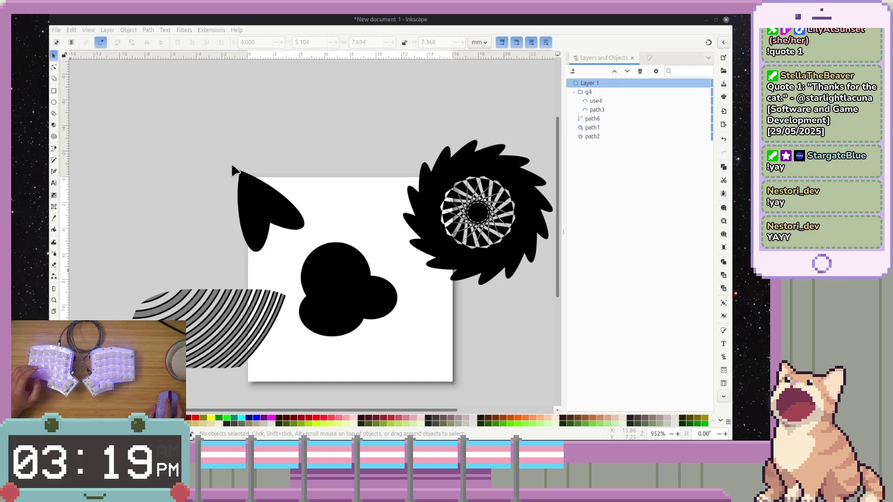
pyautogui.scroll(-2, 345, 200)
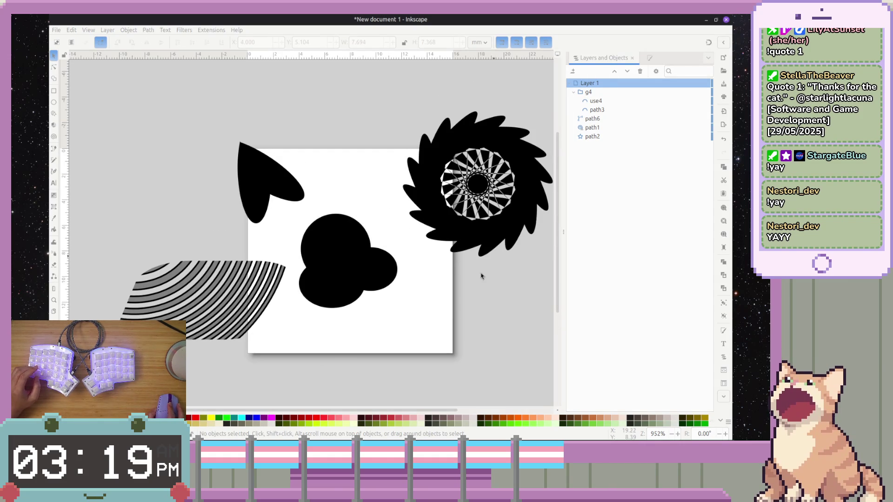
pyautogui.scroll(-2, 471, 270)
pyautogui.hscroll(2, 471, 269)
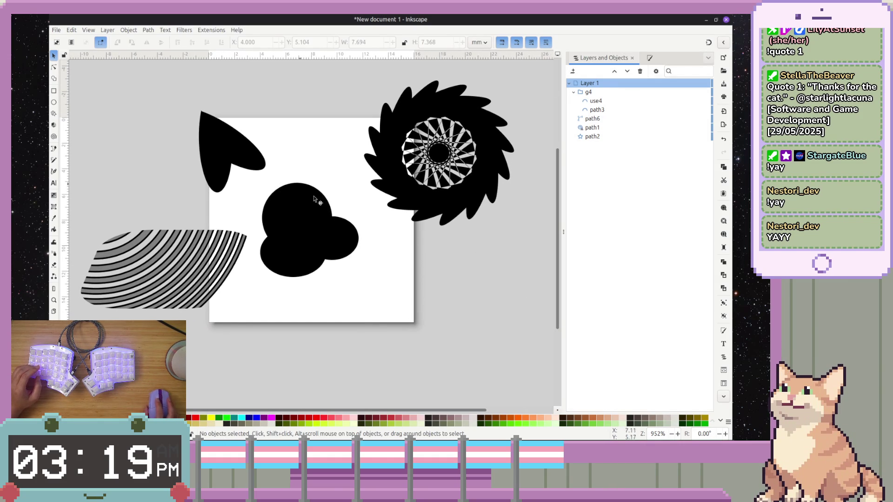
pyautogui.hotkey('ctrl', 'a')
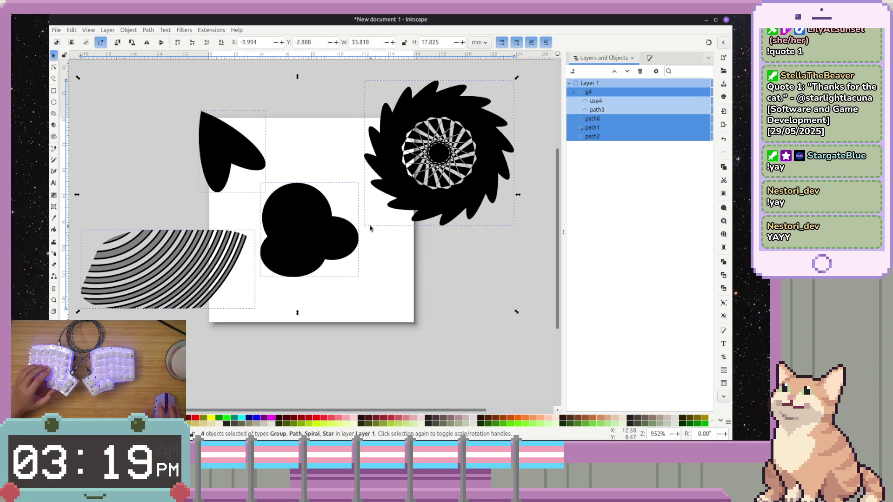
# - Delete every shape to leave a blank page, then switch to the Miami Heat logo in the browser
pyautogui.press('Delete')
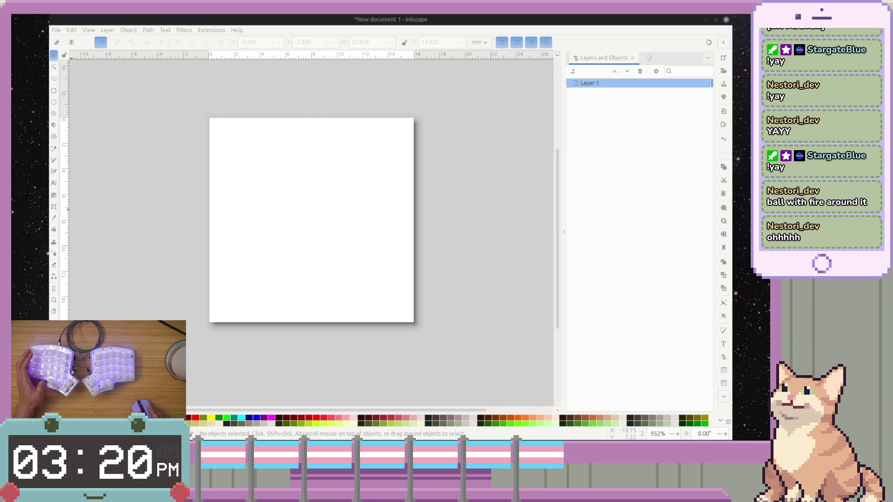
pyautogui.hotkey('alt', 'Tab')
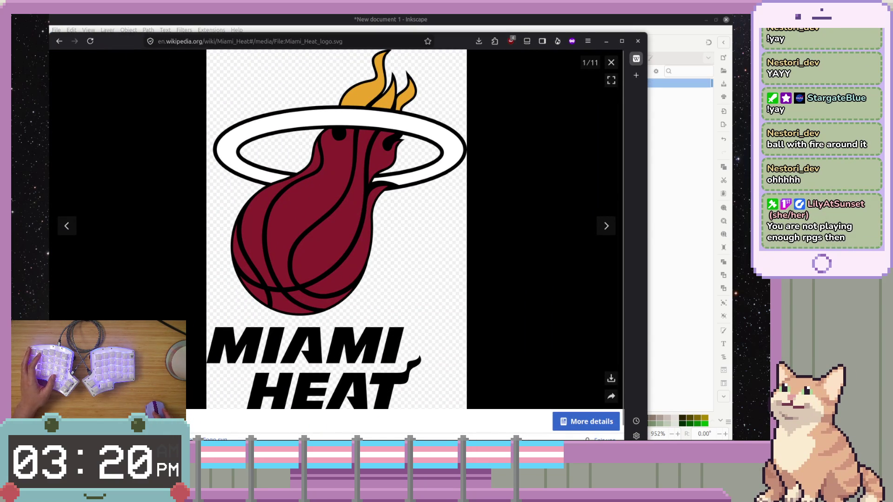
# - Reposition the Miami Heat logo browser window, then hide it with Super+H to reveal the blank canvas
pyautogui.moveTo(460, 36)
pyautogui.mouseDown()
pyautogui.moveTo(456, 123)
pyautogui.moveTo(502, 57)
pyautogui.mouseUp()
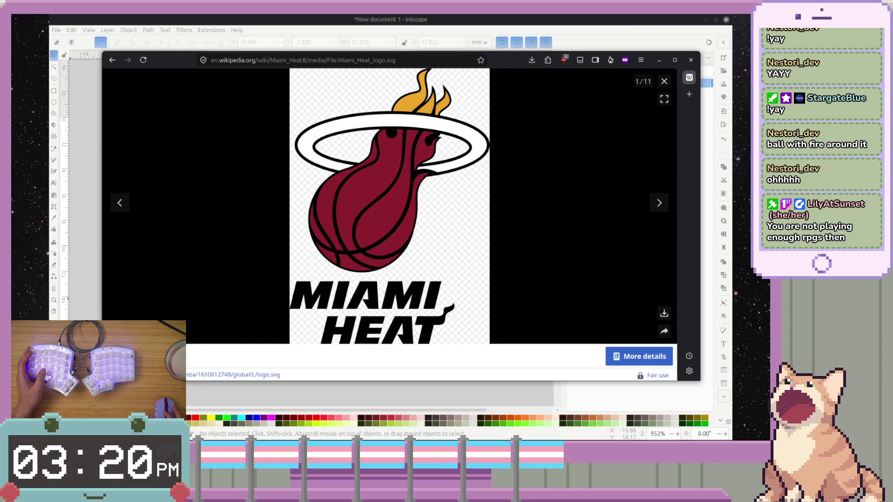
pyautogui.hotkey('alt', 'Tab')
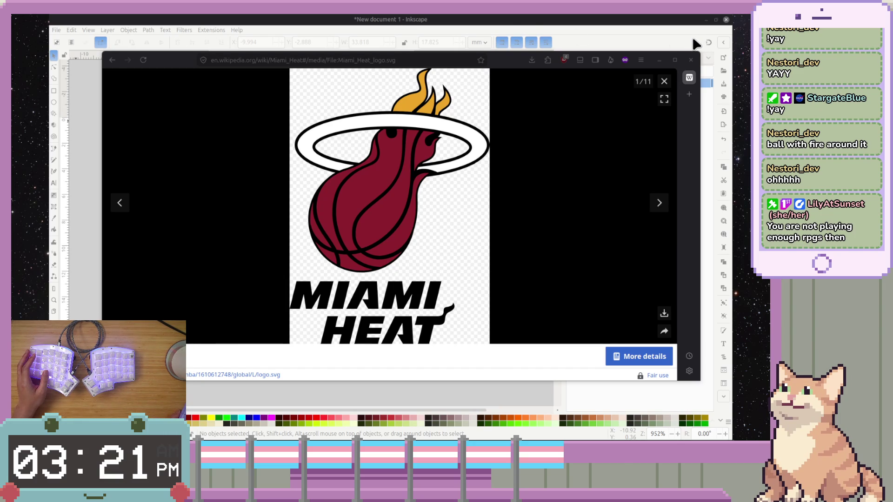
pyautogui.press('super+h')
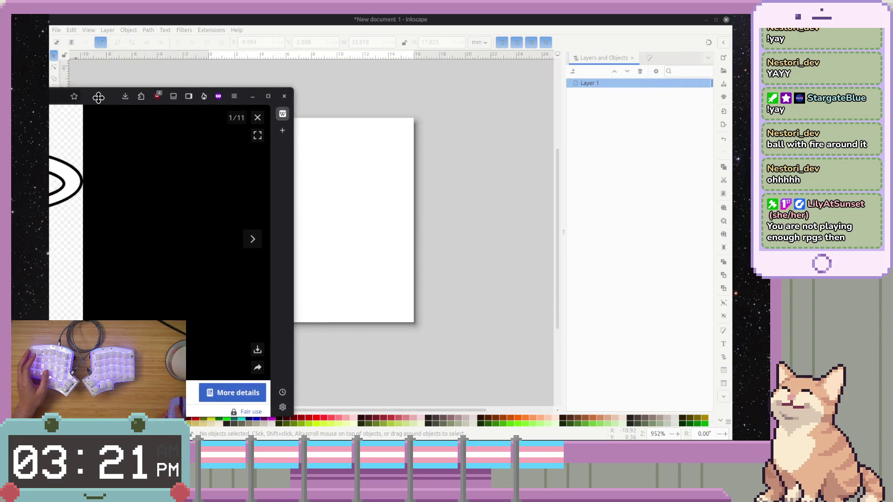
pyautogui.hotkey('alt', 'Tab')
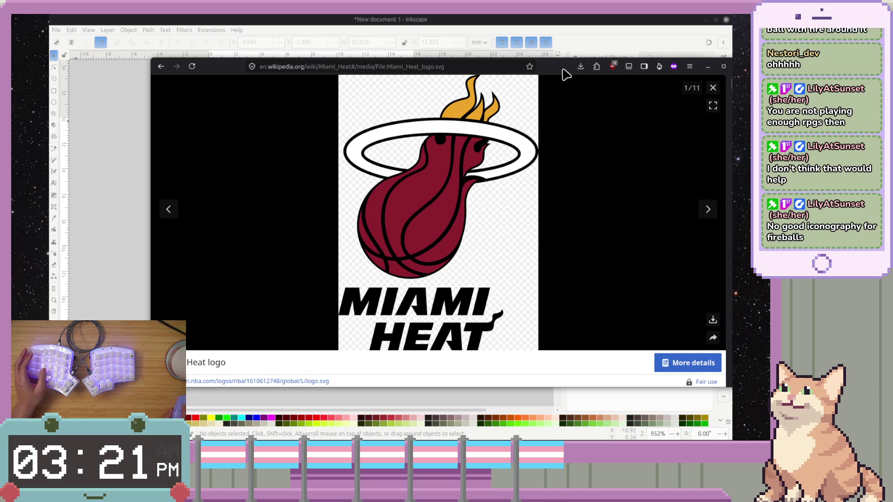
pyautogui.press('super+h')
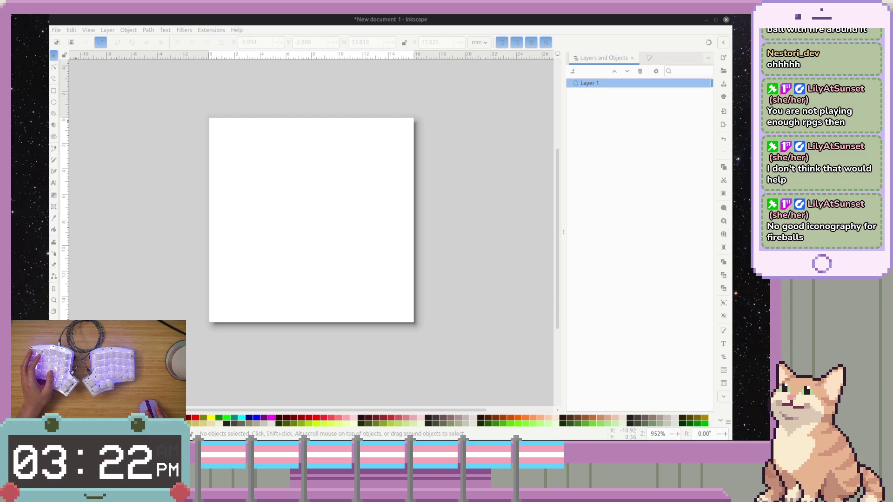
# - Bring the fireball art window over the canvas and go back to the Chandra's Ignition card page
pyautogui.moveTo(12, 68); pyautogui.dragTo(229, 55)
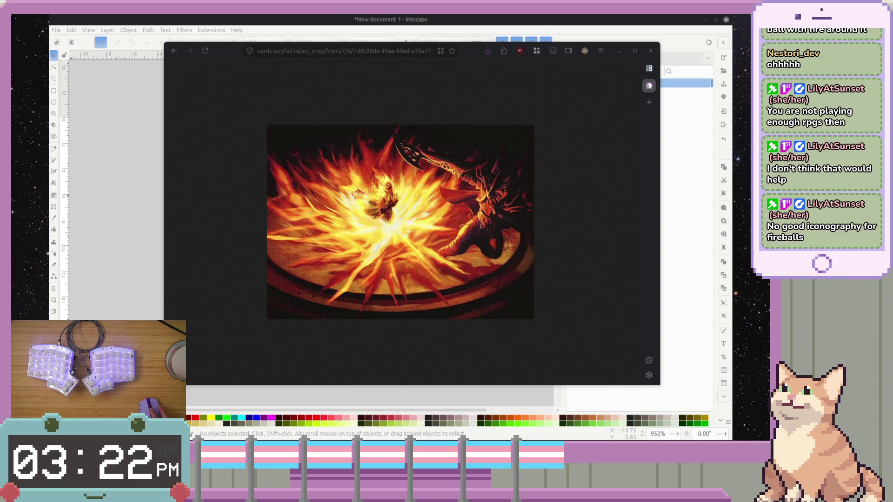
pyautogui.click(222, 117)
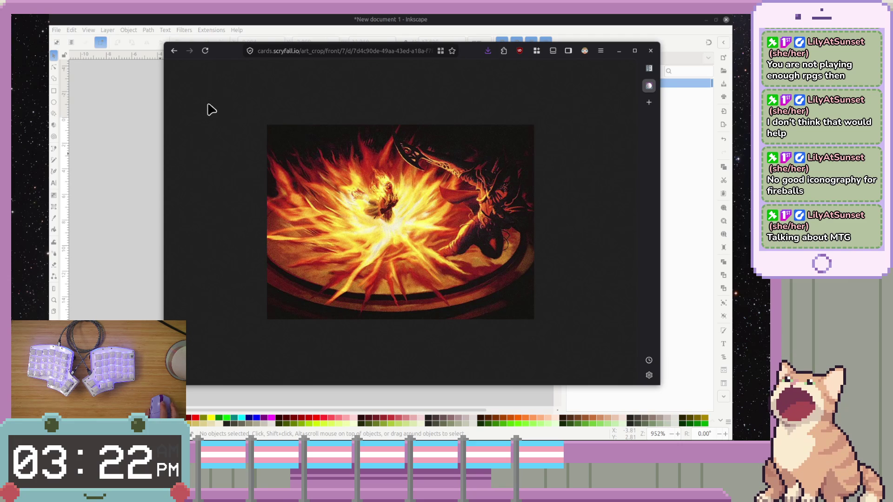
pyautogui.moveTo(229, 56)
pyautogui.mouseDown()
pyautogui.moveTo(219, 53)
pyautogui.moveTo(240, 67)
pyautogui.mouseUp()
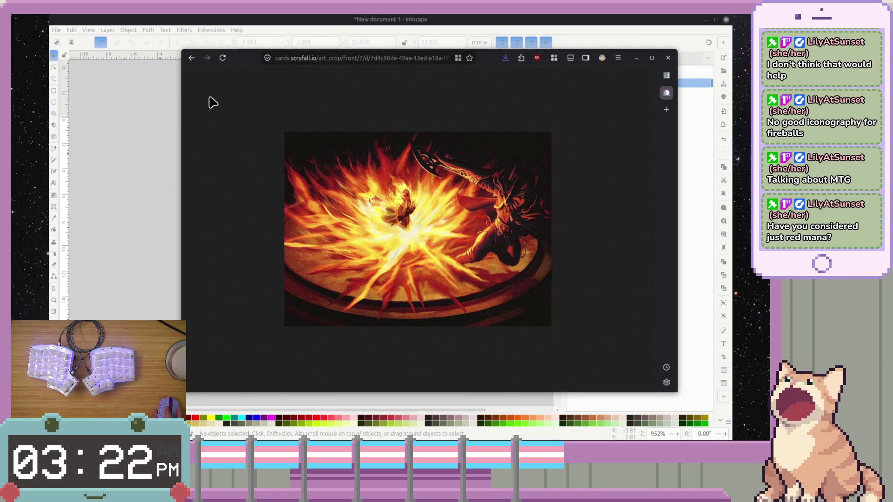
pyautogui.click(190, 58)
pyautogui.scroll(3, 453, 179)
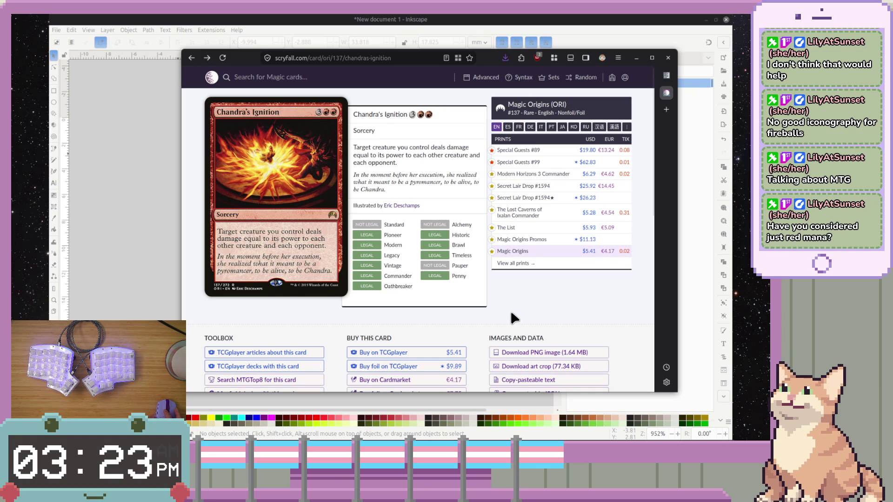
# - Move and widen the card page window, then open the Secret Lair Drop #1594 printing
pyautogui.moveTo(518, 254)
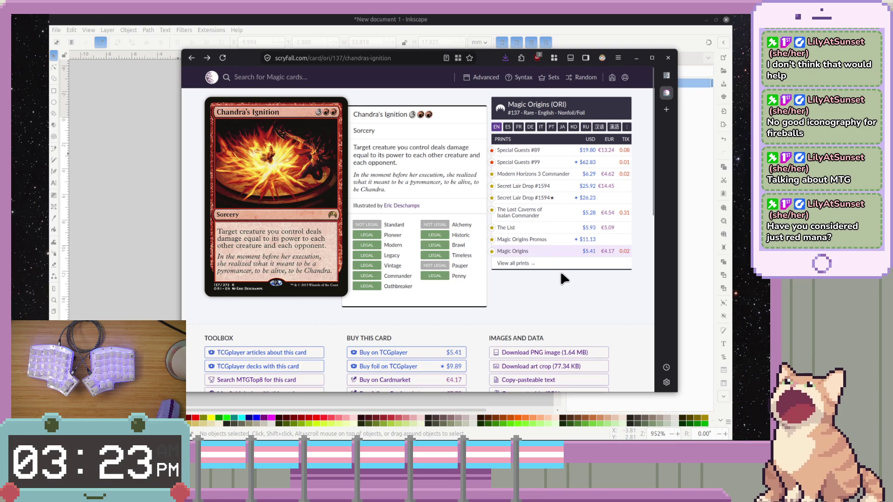
pyautogui.moveTo(547, 254)
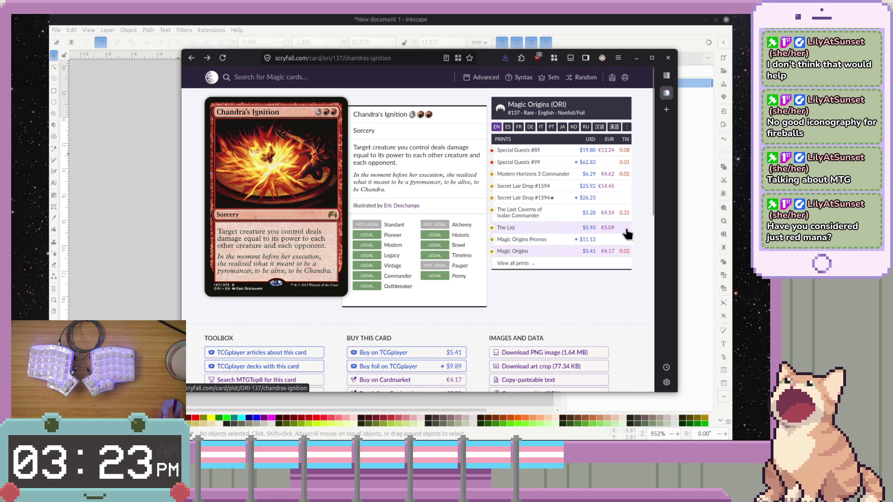
pyautogui.moveTo(565, 232)
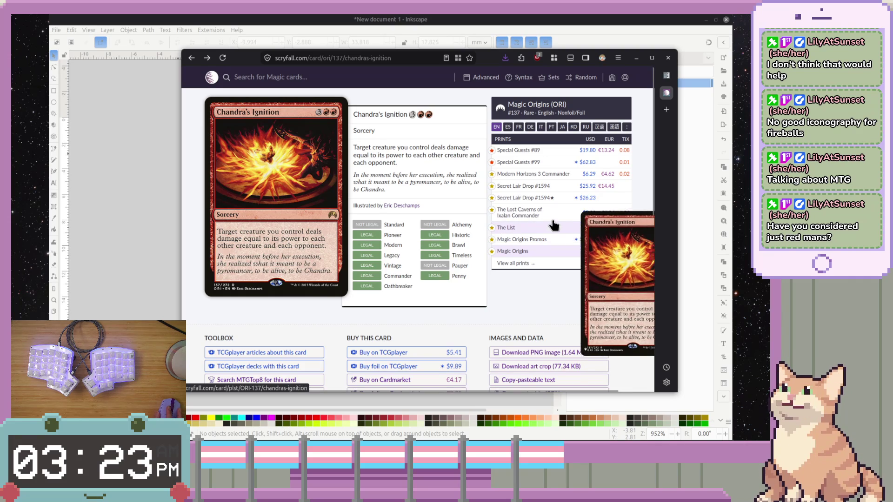
pyautogui.moveTo(627, 57); pyautogui.dragTo(542, 50)
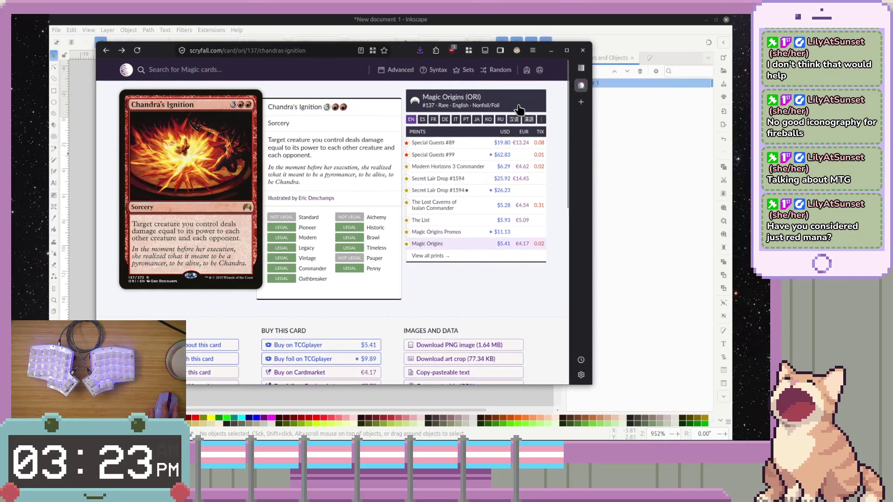
pyautogui.moveTo(591, 151); pyautogui.dragTo(649, 153)
pyautogui.moveTo(472, 209)
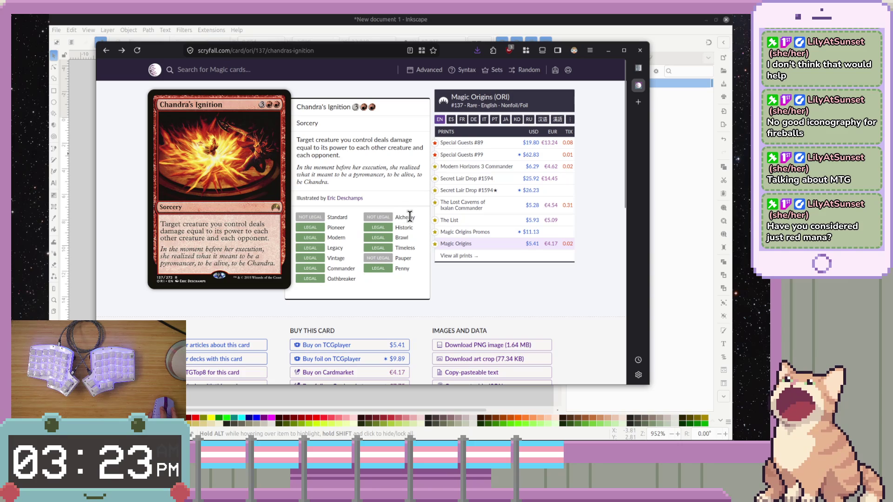
pyautogui.click(454, 179)
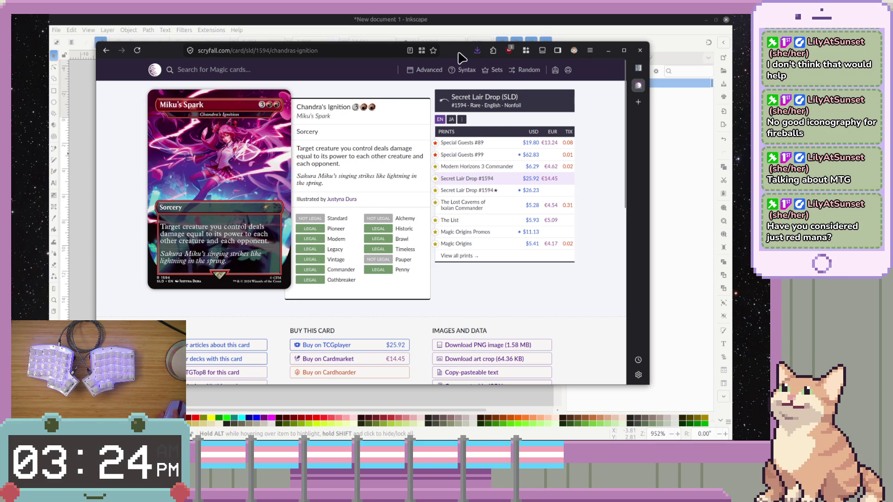
pyautogui.hotkey('alt', 'Tab')
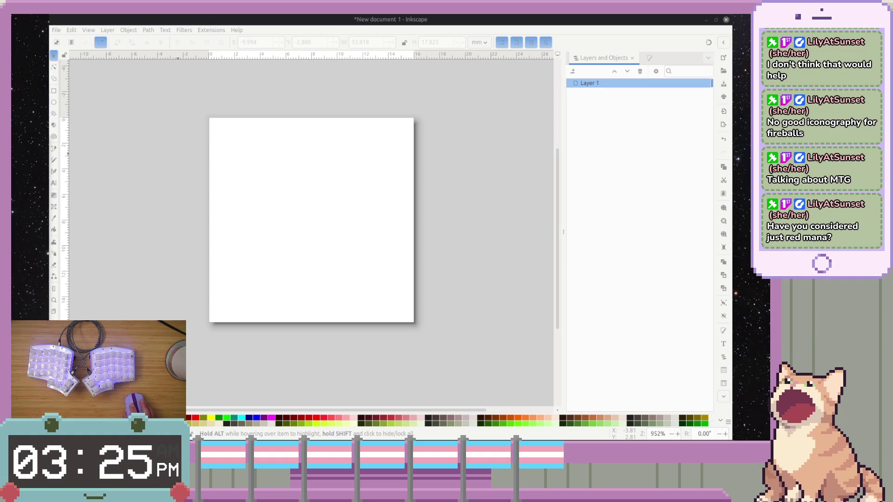
# - Bring the firebolt.aseprite window forward, reposition it, and pan and zoom over the flame sprite
pyautogui.hotkey('alt', 'Tab')
pyautogui.moveTo(123, 25); pyautogui.dragTo(218, 28)
pyautogui.moveTo(534, 28)
pyautogui.mouseDown()
pyautogui.moveTo(533, 128)
pyautogui.moveTo(533, 44)
pyautogui.mouseUp()
pyautogui.scroll(6, 396, 246)
pyautogui.scroll(-5, 397, 245)
pyautogui.moveTo(397, 245)
pyautogui.mouseDown()
pyautogui.moveTo(461, 155)
pyautogui.moveTo(495, 169)
pyautogui.mouseUp()
pyautogui.scroll(1, 470, 159)
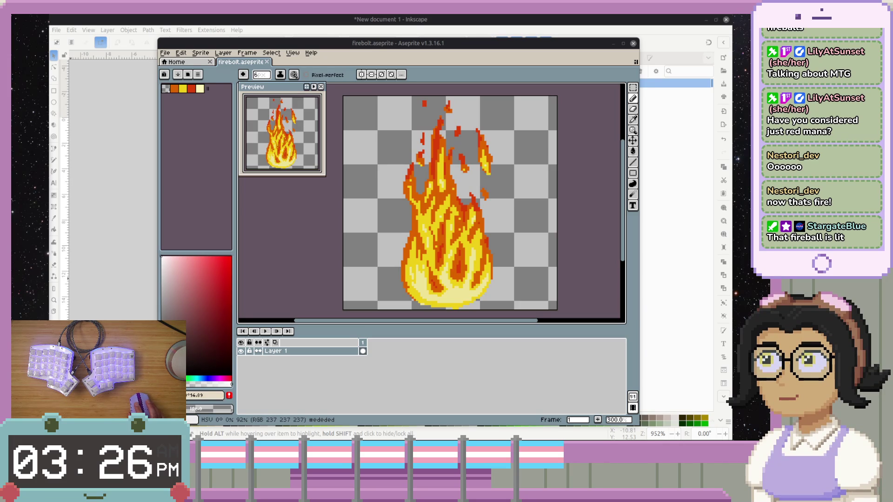
pyautogui.hotkey('alt', 'Tab')
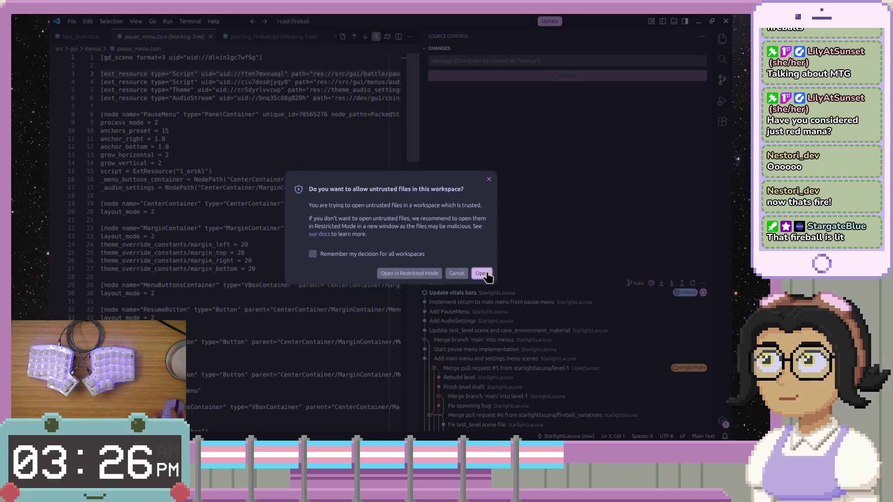
# - Allow opening the untrusted workspace files, then switch to the firebolt sprite window
pyautogui.click(456, 274)
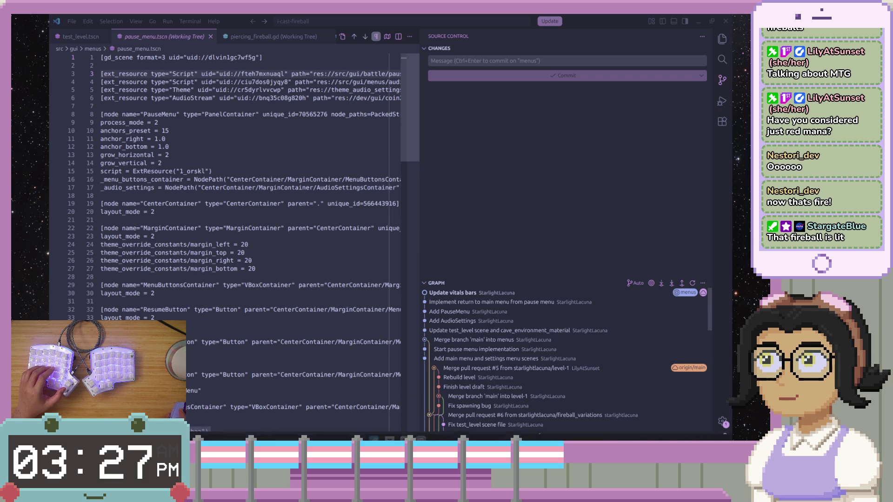
pyautogui.moveTo(399, 437)
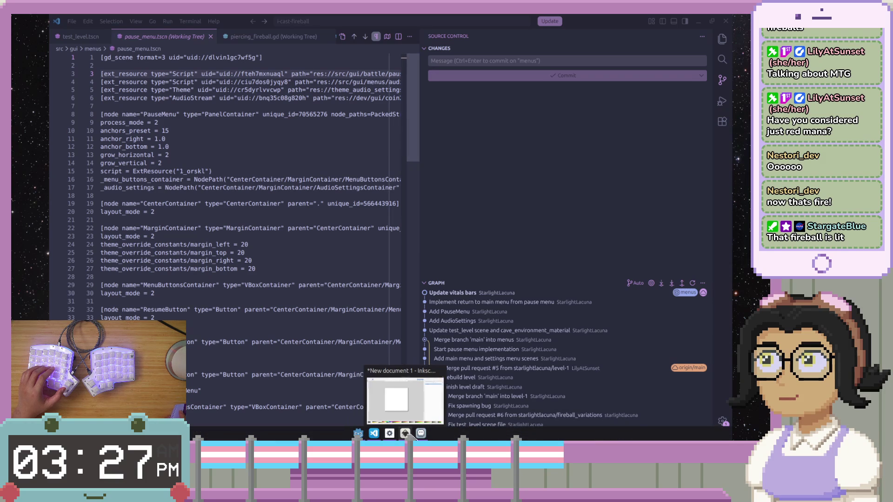
pyautogui.click(421, 434)
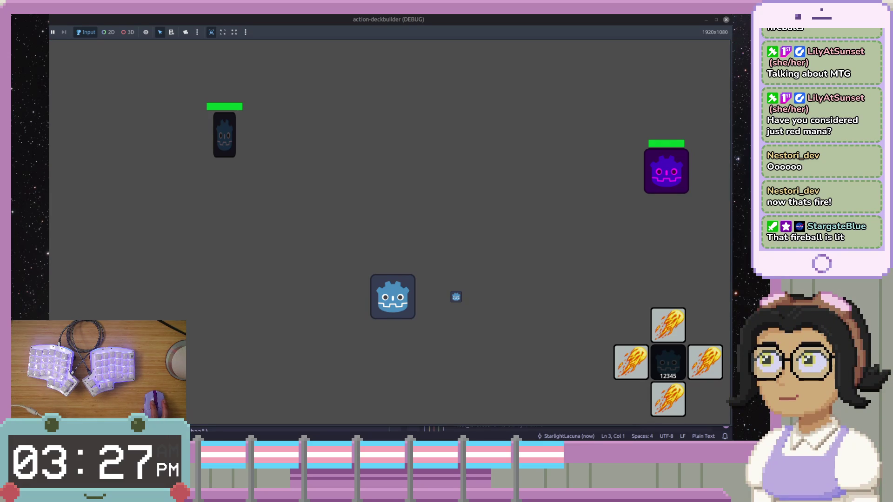
# - Close the running deckbuilder debug game with Alt+F4
pyautogui.hotkey('alt', 'F4')
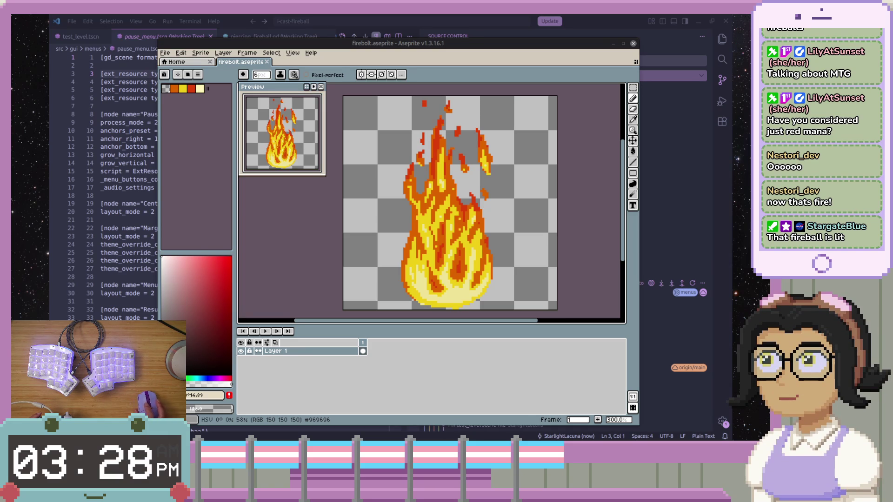
# - Back in Godot, open the Mime scene from the combat scene and select its ApproachPlayer node
pyautogui.hotkey('alt', 'Tab')
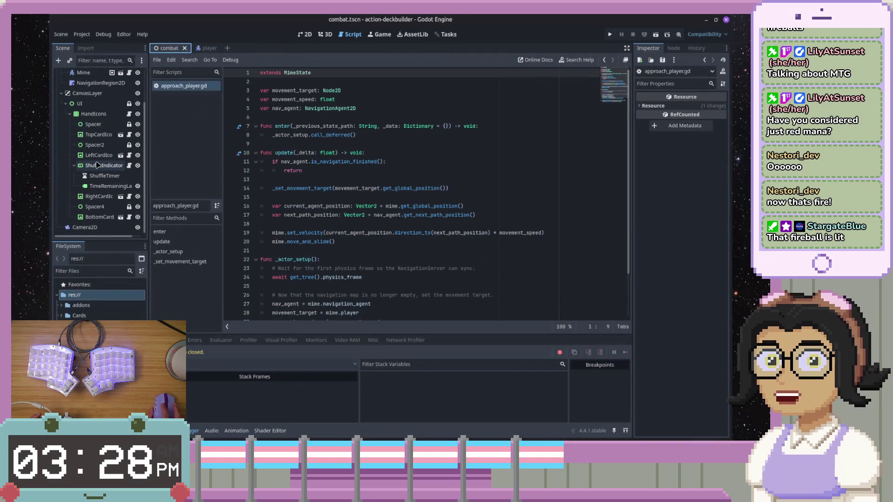
pyautogui.scroll(2, 96, 153)
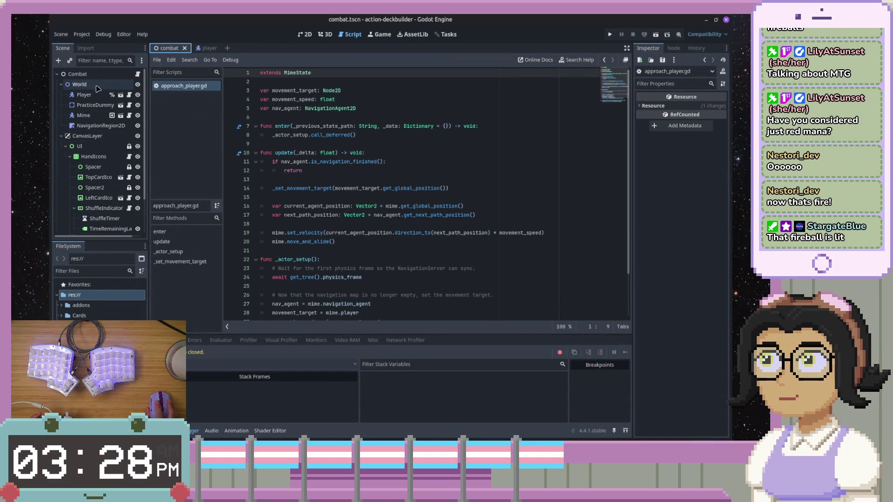
pyautogui.click(123, 117)
pyautogui.click(121, 116)
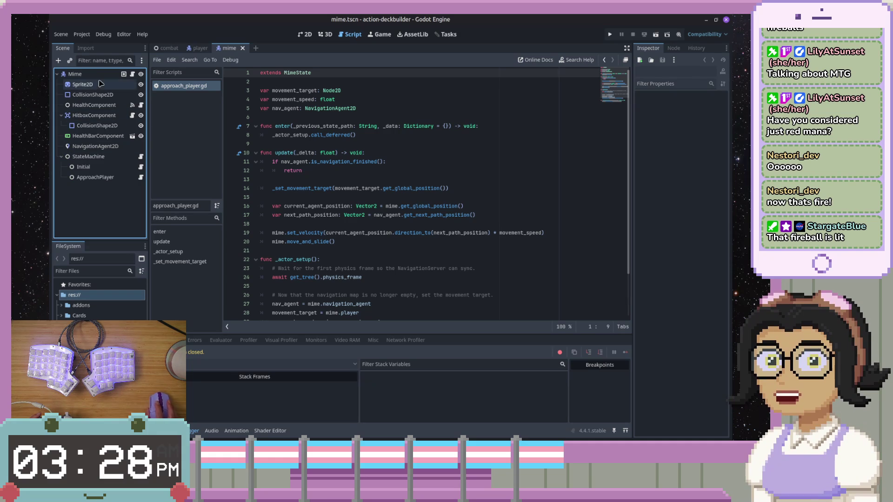
pyautogui.click(107, 178)
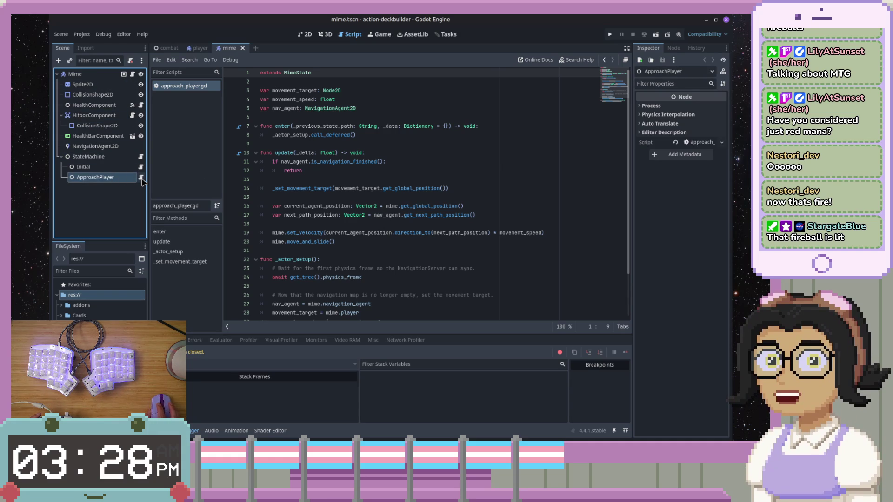
# - Review nav_agent and _actor_setup in approach_player.gd, then show the mime scene in 2D
pyautogui.click(85, 47)
pyautogui.click(62, 47)
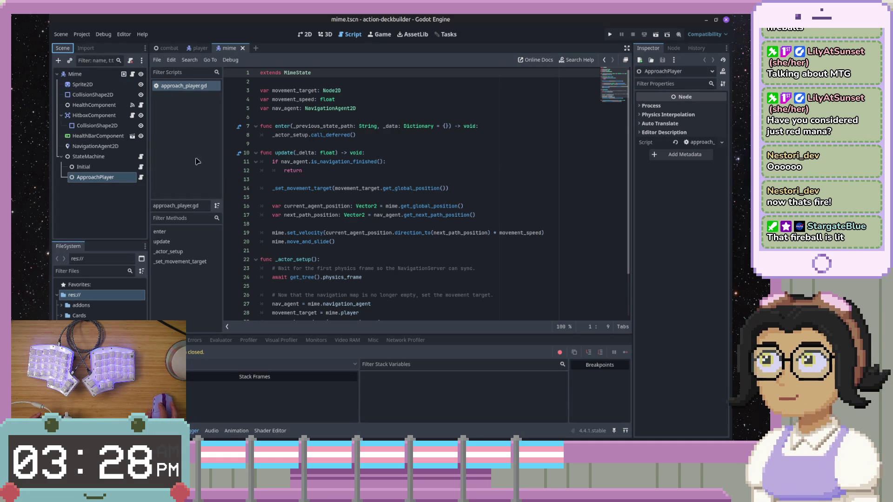
pyautogui.doubleClick(286, 162)
pyautogui.scroll(-2, 358, 174)
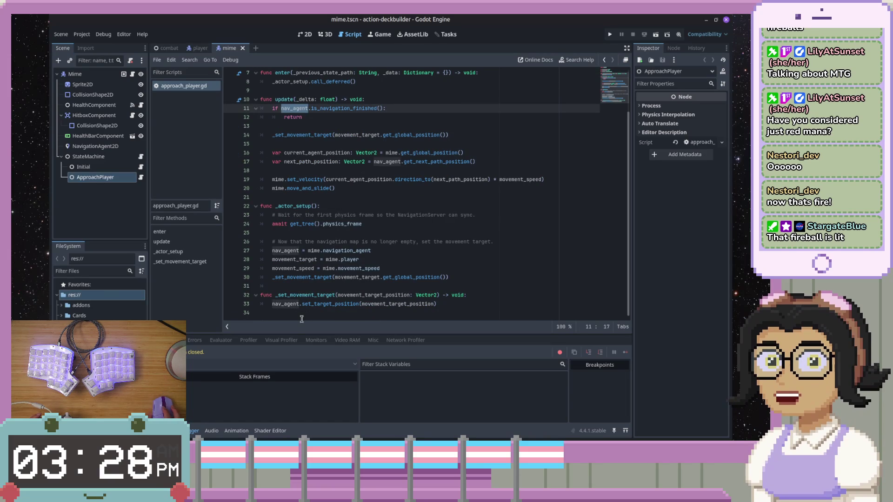
pyautogui.doubleClick(294, 206)
pyautogui.scroll(2, 293, 207)
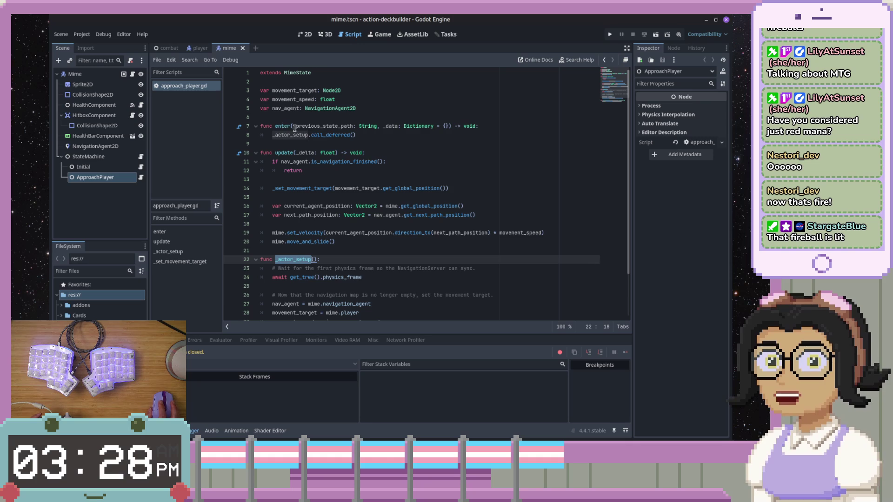
pyautogui.scroll(-2, 284, 211)
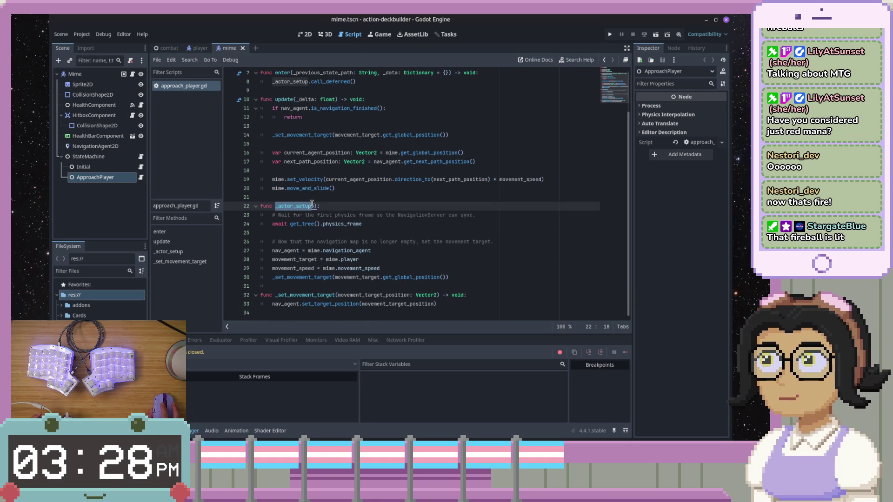
pyautogui.hotkey('ctrl', 'F2')
pyautogui.hotkey('ctrl', 'F1')
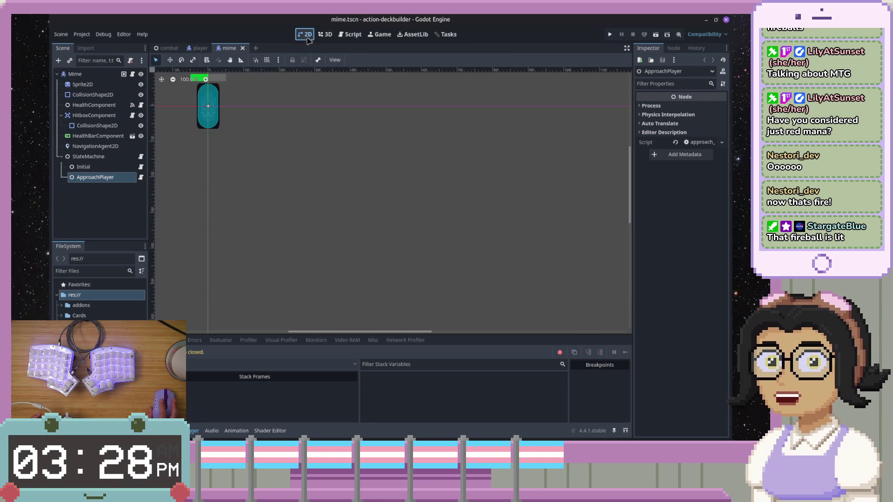
# - Inspect the NavigationAgent2D and Mime nodes, open mime.gd, and run to the line-12 breakpoint
pyautogui.click(118, 181)
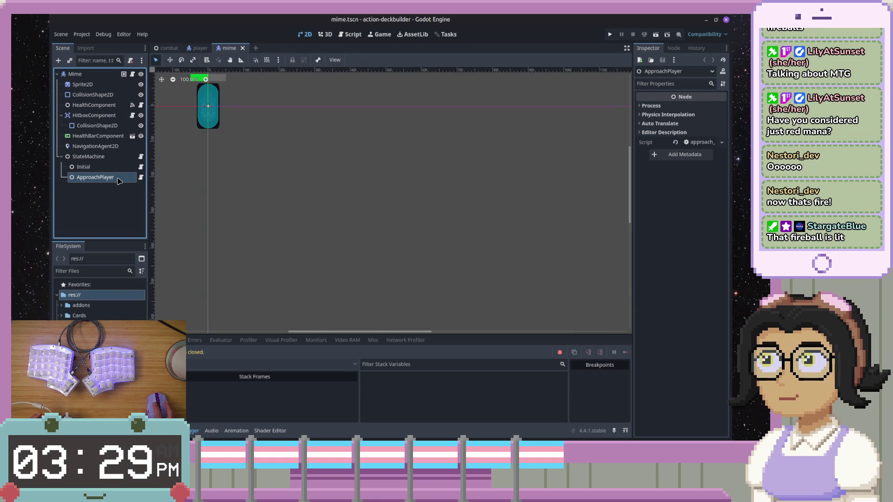
pyautogui.click(107, 148)
pyautogui.click(133, 75)
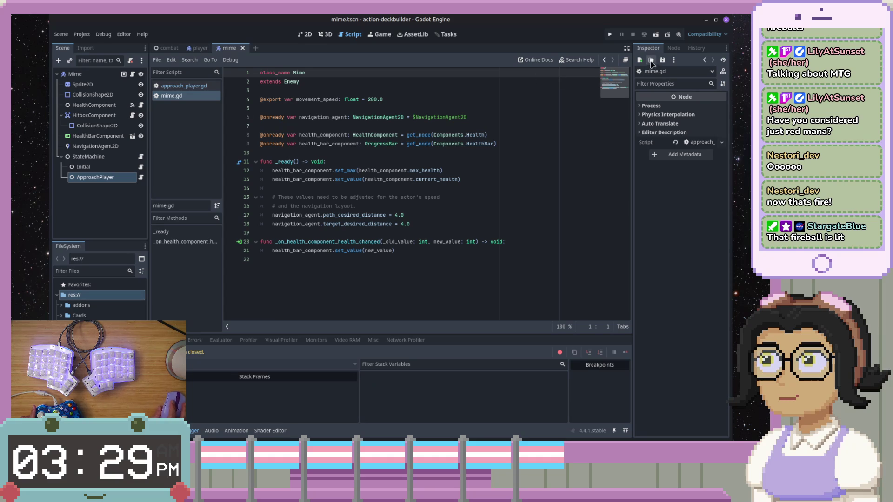
pyautogui.click(111, 76)
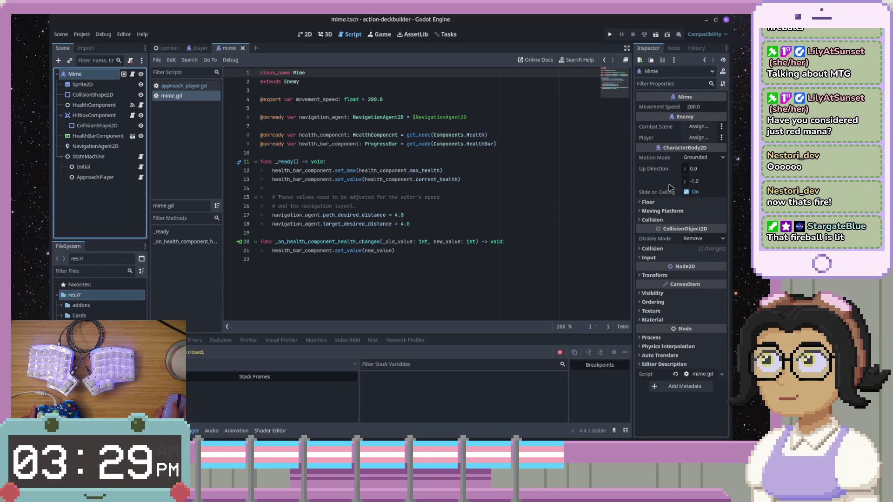
pyautogui.click(322, 118)
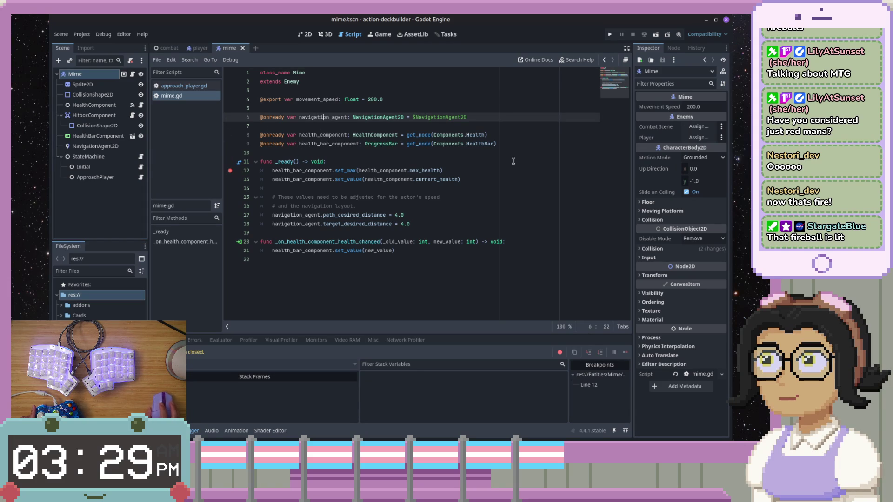
pyautogui.click(610, 35)
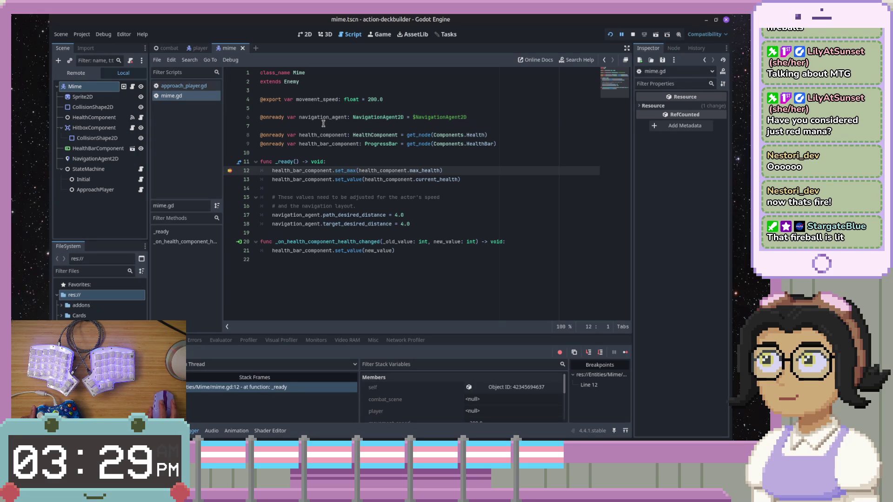
# - Step over to line 18, briefly enlarge the debugger panel, then continue the game
pyautogui.click(589, 353)
pyautogui.click(589, 354)
pyautogui.click(589, 353)
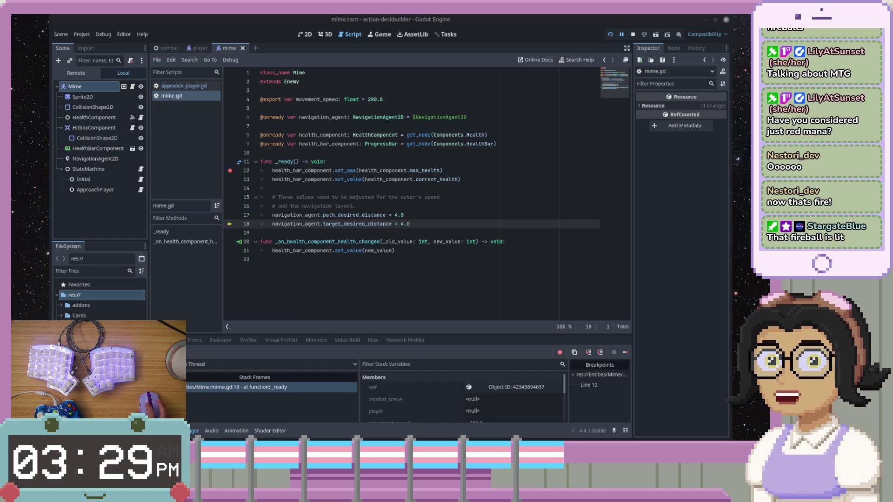
pyautogui.click(625, 431)
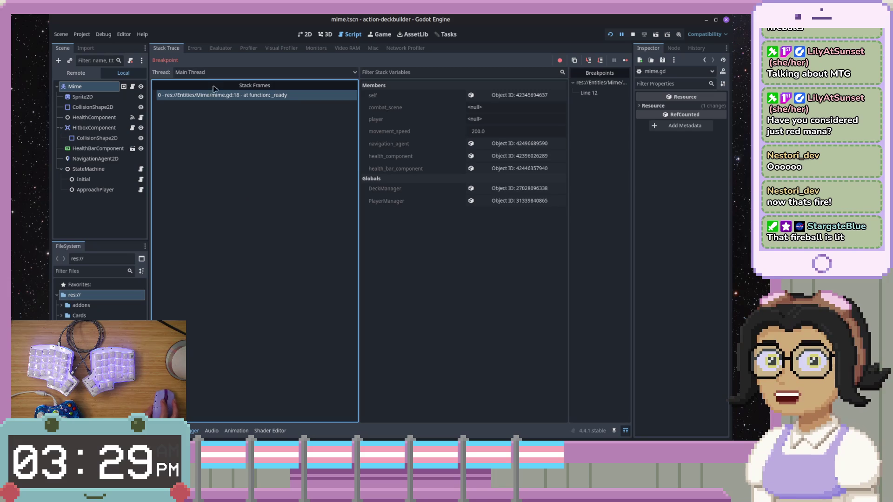
pyautogui.click(625, 430)
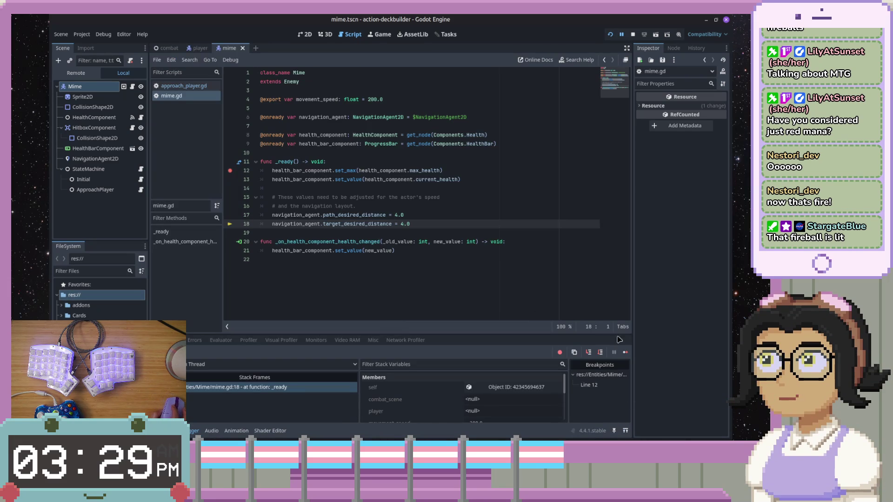
pyautogui.click(625, 352)
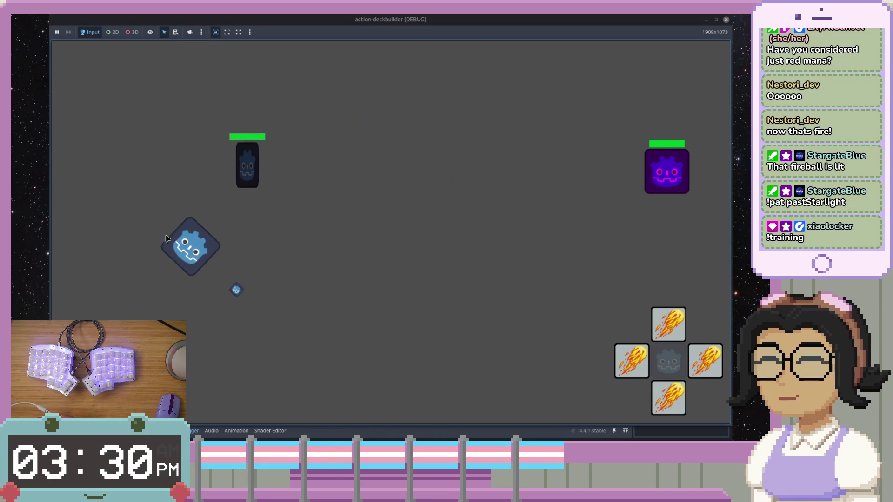
# - Cast fireball cards at the mime with the arrow keys until its health bar empties
pyautogui.press('Right')
pyautogui.press('Up')
pyautogui.press('Left')
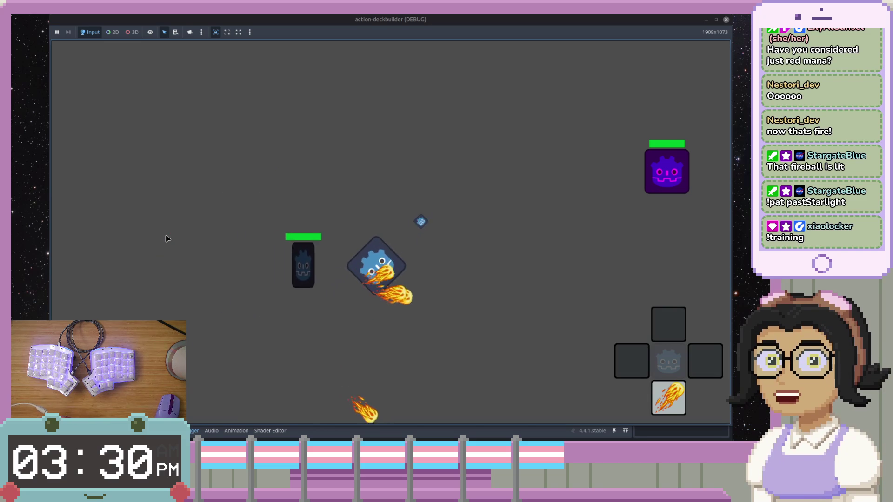
pyautogui.press('Down')
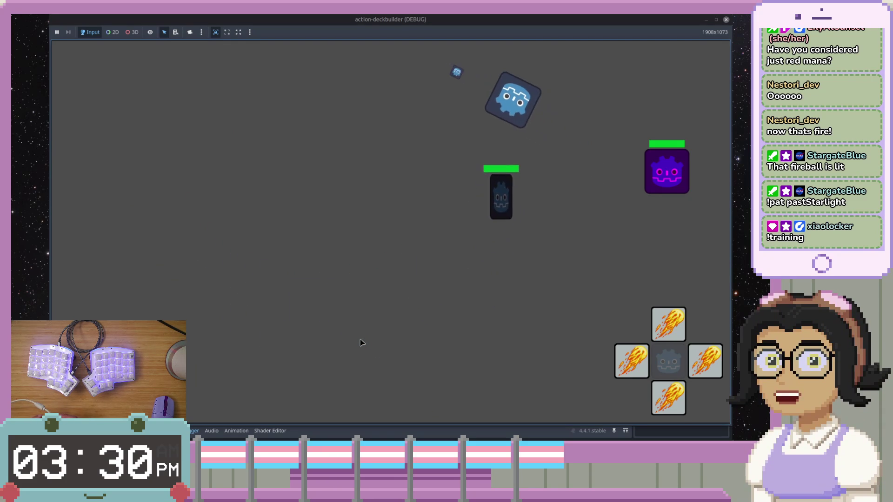
pyautogui.press('Down')
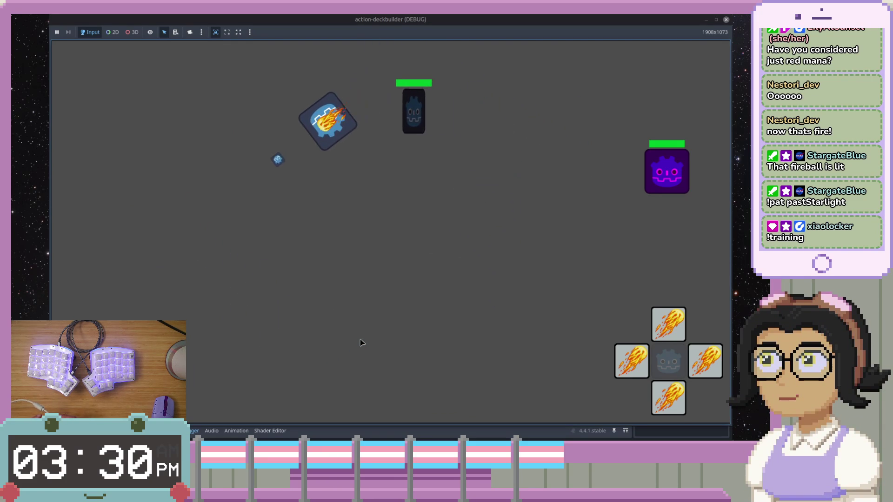
pyautogui.press('Up')
pyautogui.press('Right')
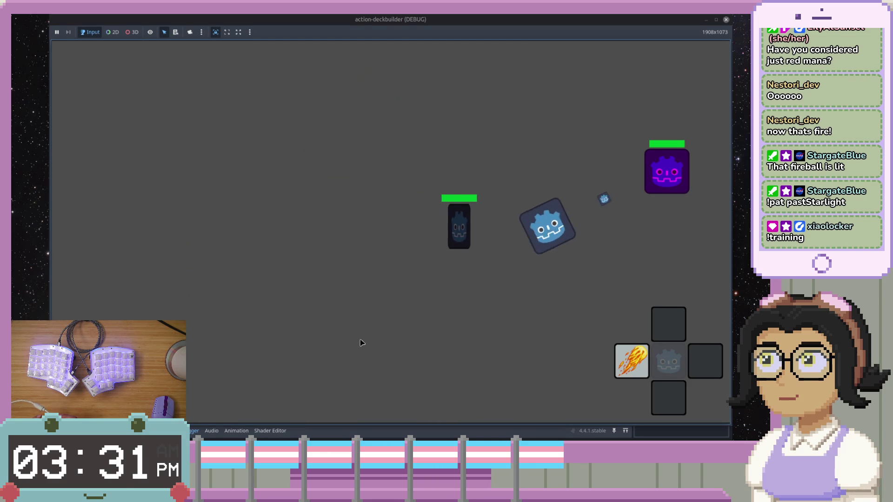
pyautogui.press('Left')
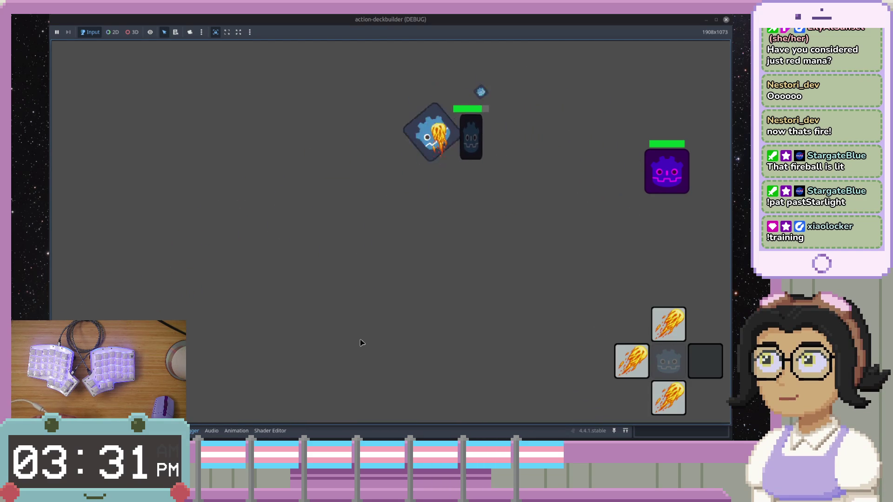
pyautogui.press('Down')
pyautogui.press('Left')
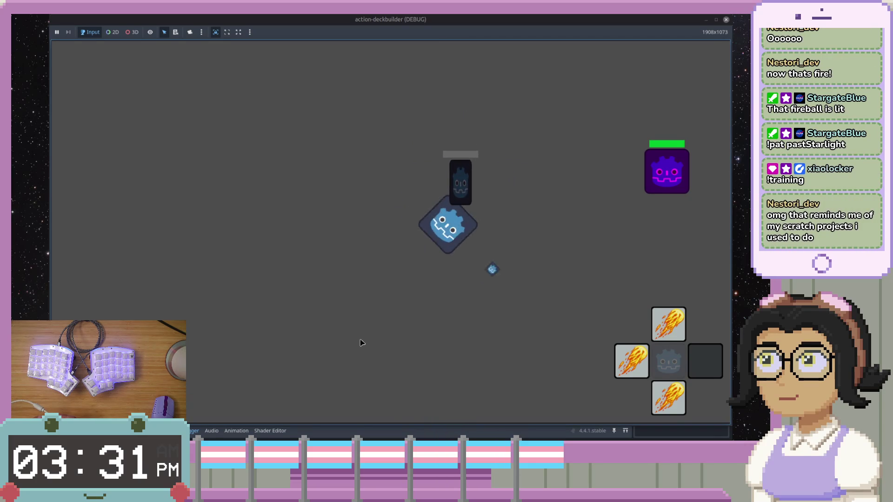
pyautogui.press('Up')
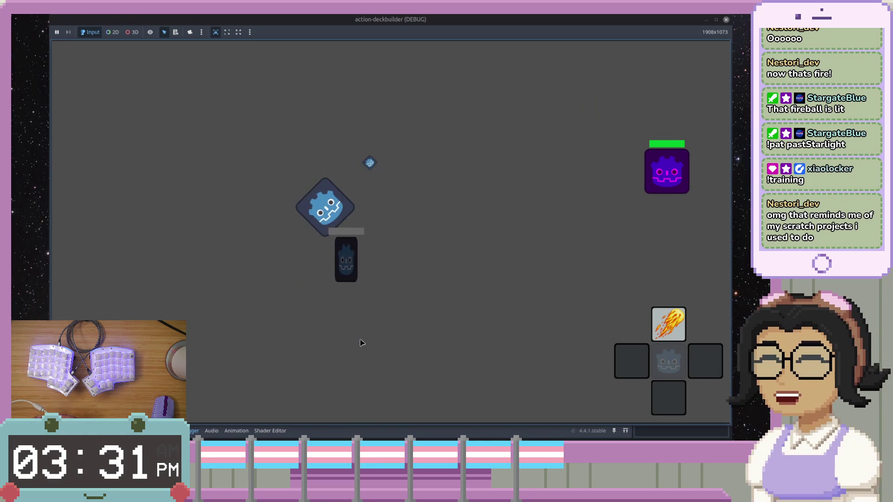
# - Cast three more fireballs, then close the game window to end the debug run
pyautogui.press('Up')
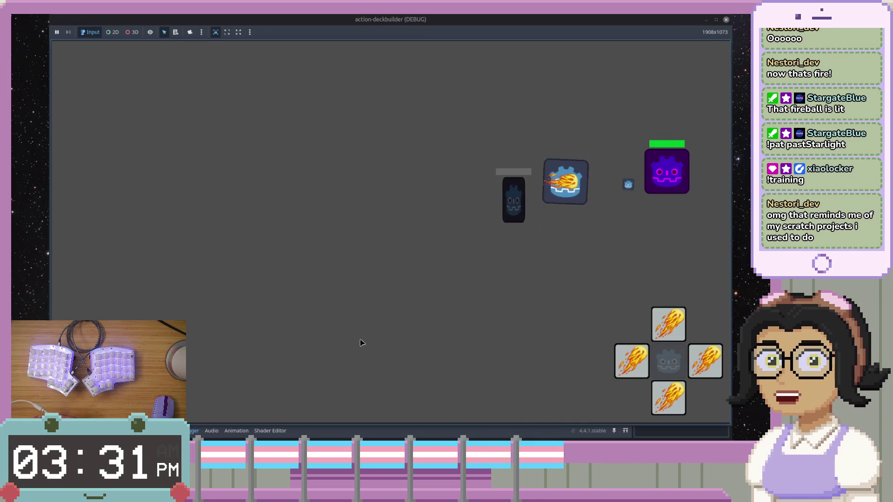
pyautogui.press('Down')
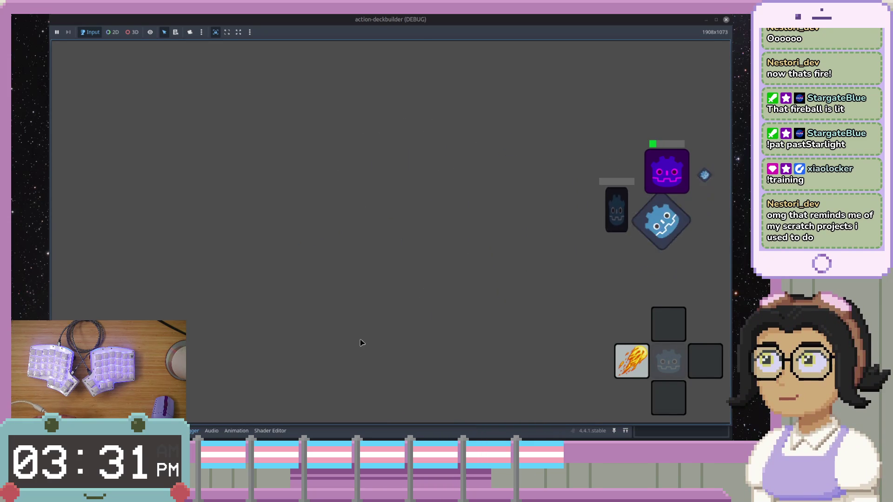
pyautogui.press('Left')
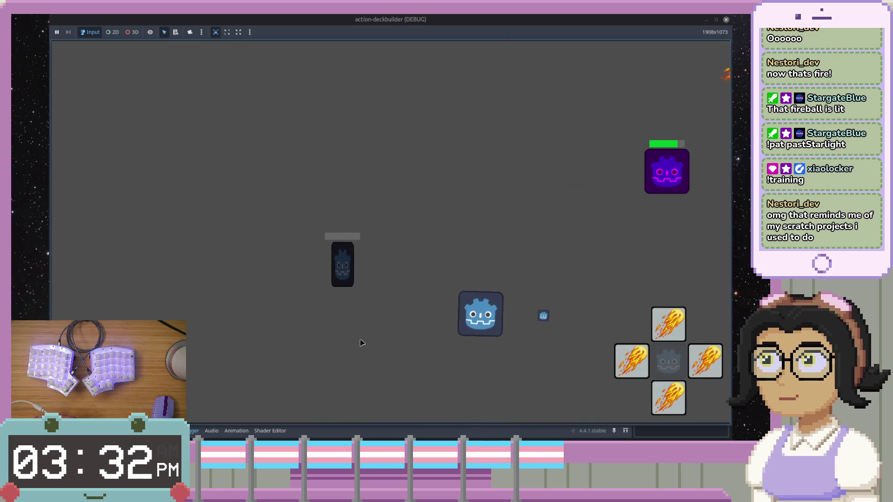
pyautogui.click(726, 20)
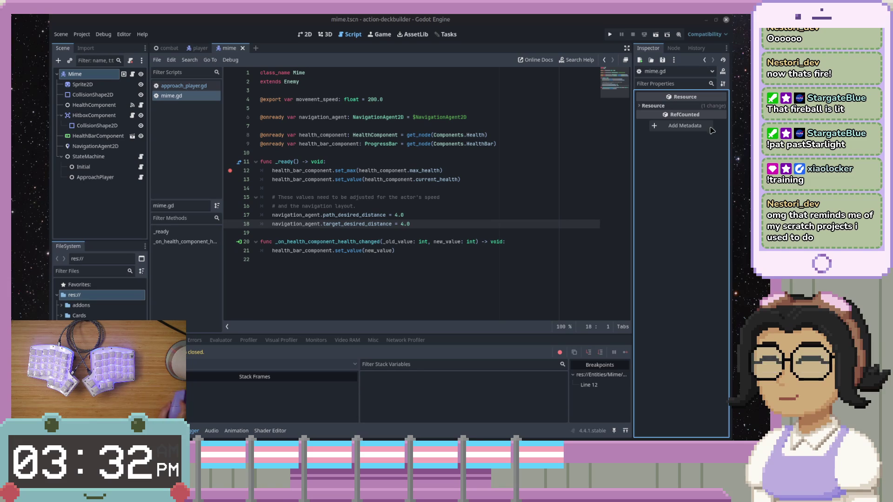
pyautogui.moveTo(415, 435)
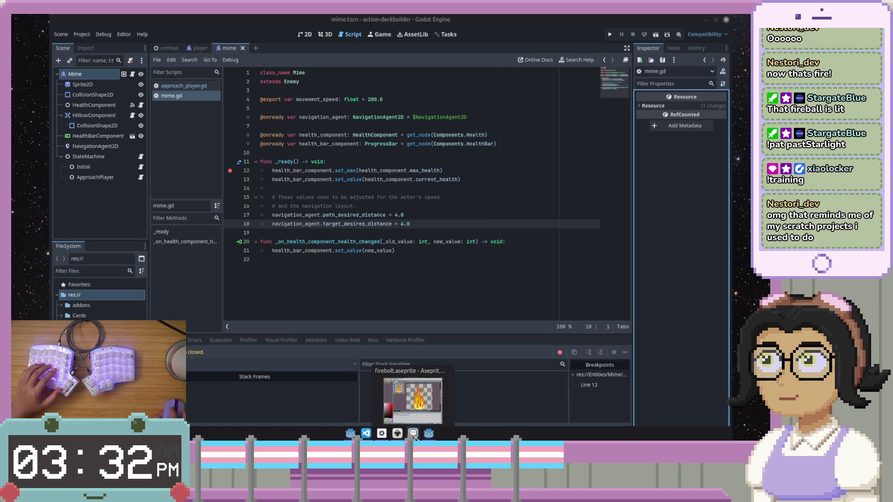
pyautogui.click(413, 405)
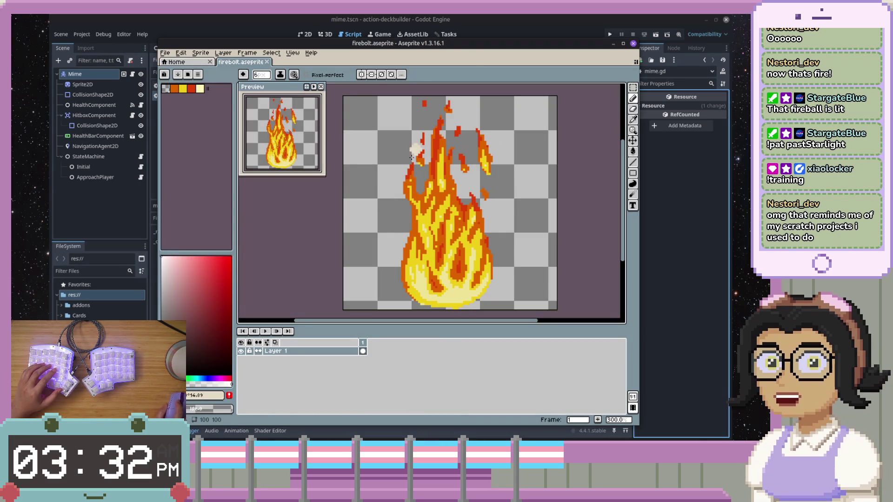
pyautogui.moveTo(162, 44)
pyautogui.mouseDown()
pyautogui.moveTo(175, 65)
pyautogui.moveTo(293, 123)
pyautogui.moveTo(214, 39)
pyautogui.mouseUp()
pyautogui.scroll(1, 530, 190)
pyautogui.scroll(-3, 530, 190)
pyautogui.scroll(1, 524, 185)
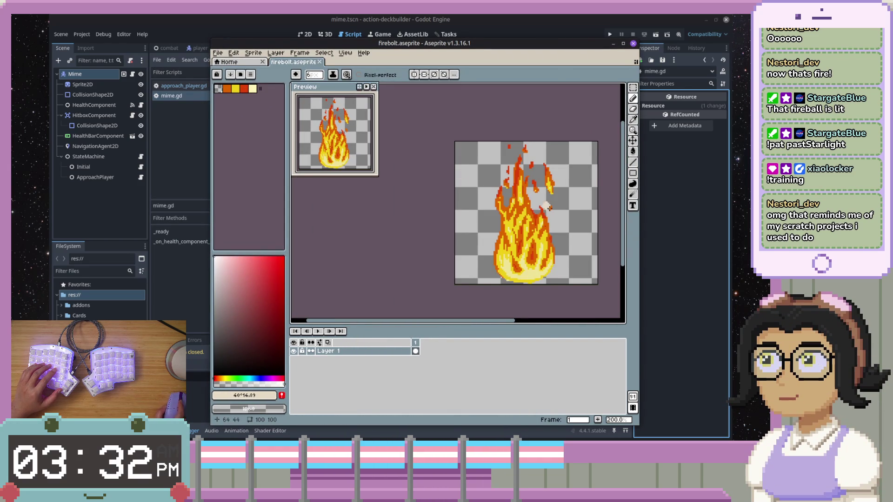
pyautogui.moveTo(524, 184); pyautogui.dragTo(476, 169)
pyautogui.moveTo(212, 41); pyautogui.dragTo(270, 45)
pyautogui.moveTo(588, 205)
pyautogui.mouseDown()
pyautogui.moveTo(556, 202)
pyautogui.moveTo(570, 202)
pyautogui.mouseUp()
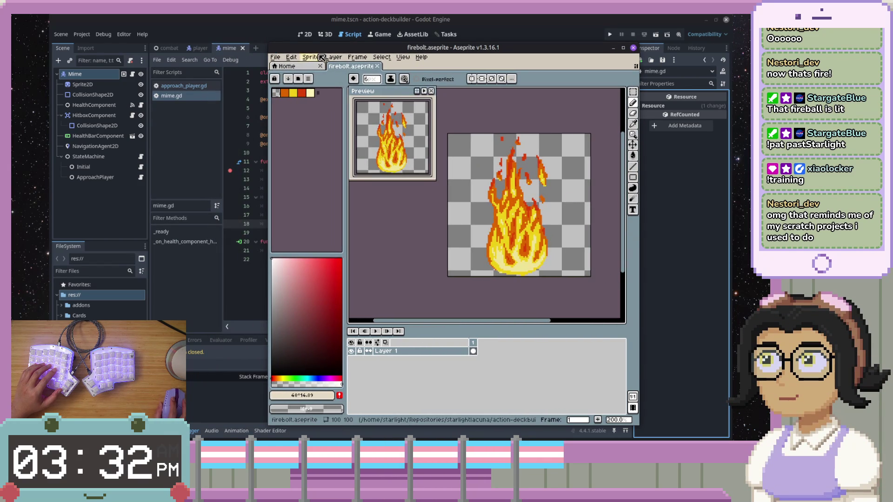
pyautogui.moveTo(290, 44); pyautogui.dragTo(291, 74)
pyautogui.moveTo(555, 242); pyautogui.dragTo(553, 210)
pyautogui.moveTo(273, 76)
pyautogui.mouseDown()
pyautogui.moveTo(303, 103)
pyautogui.moveTo(295, 115)
pyautogui.moveTo(399, 95)
pyautogui.moveTo(422, 114)
pyautogui.mouseUp()
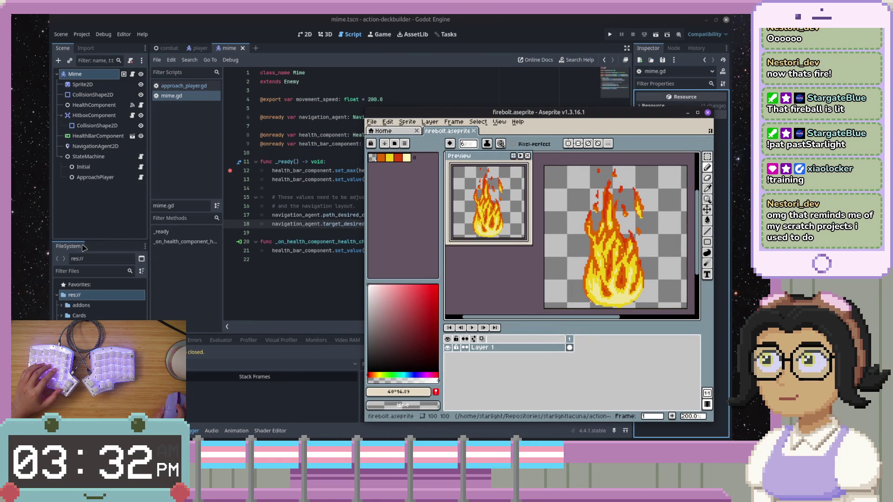
pyautogui.moveTo(286, 438)
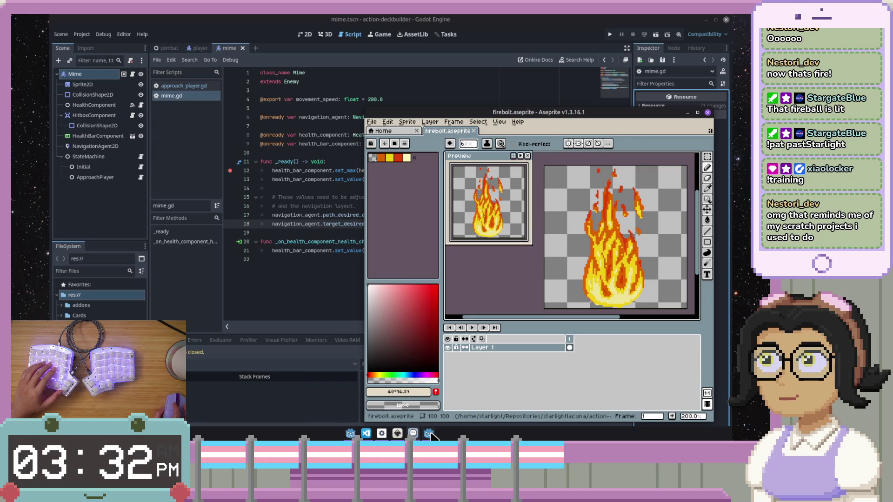
pyautogui.moveTo(430, 432)
pyautogui.click(398, 434)
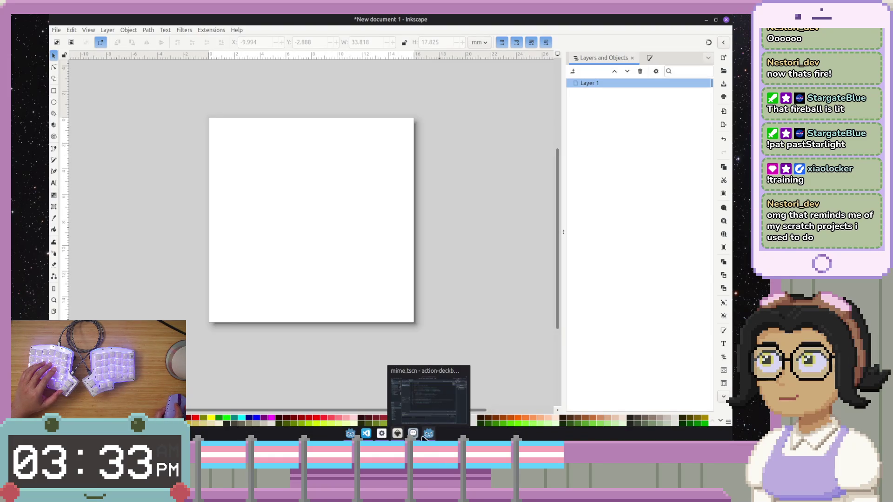
# - Move the Aseprite window aside and close the Godot editor
pyautogui.moveTo(599, 117); pyautogui.dragTo(49, 127)
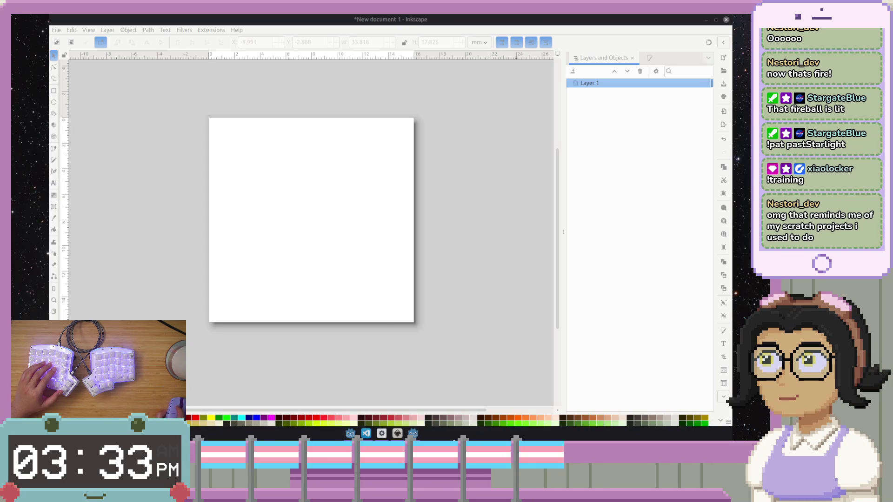
pyautogui.click(419, 435)
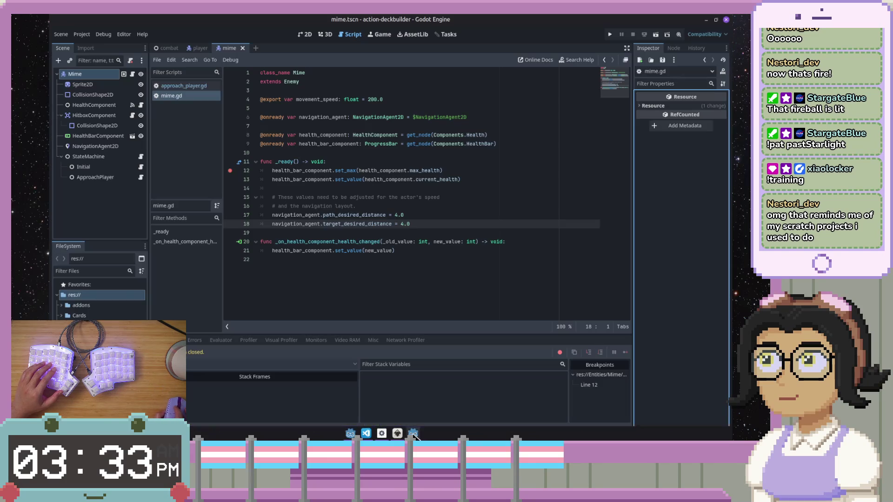
pyautogui.click(726, 21)
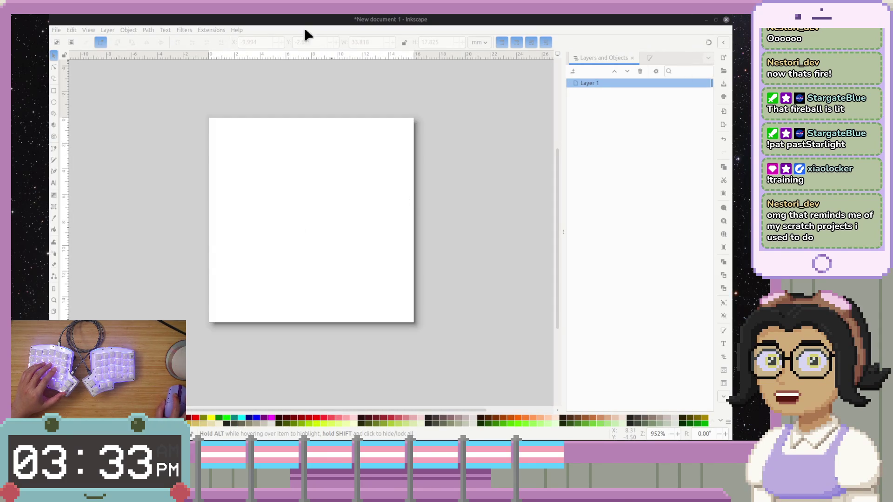
# - Zoom and recentre the Inkscape canvas onto the blank page
pyautogui.scroll(-5, 241, 137)
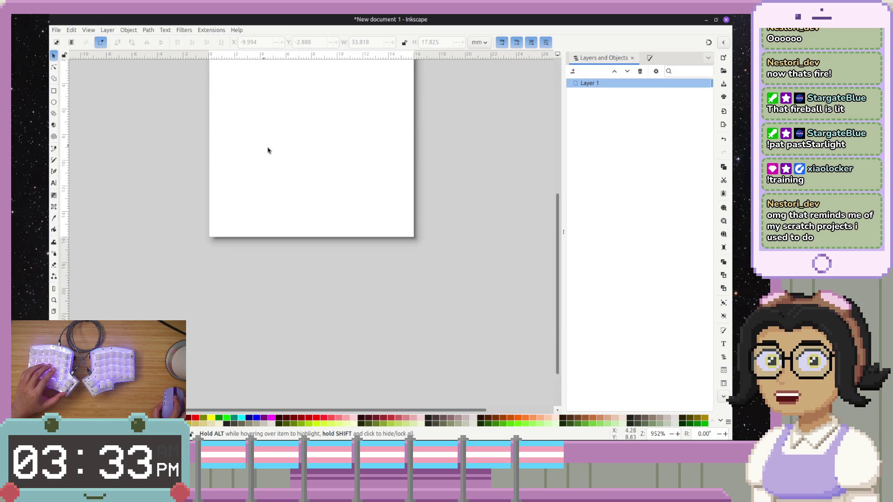
pyautogui.scroll(8, 265, 158)
pyautogui.scroll(-2, 293, 193)
pyautogui.scroll(1, 315, 210)
pyautogui.moveTo(315, 207)
pyautogui.mouseDown()
pyautogui.moveTo(327, 233)
pyautogui.moveTo(355, 216)
pyautogui.mouseUp()
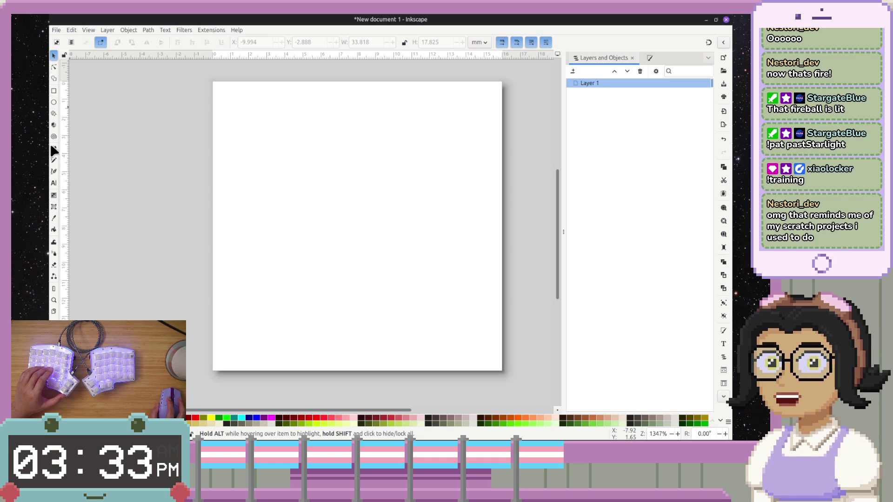
pyautogui.click(53, 103)
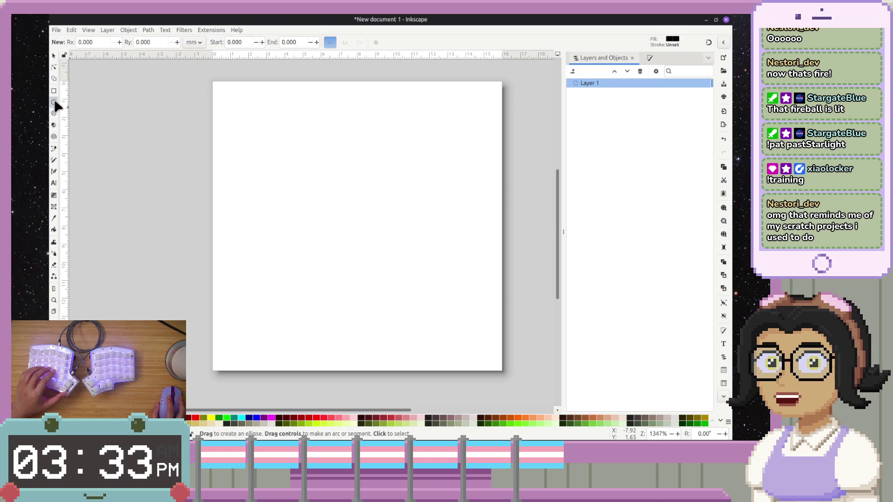
# - Drag out a large black circle in the lower-middle of the page
pyautogui.moveTo(242, 201)
pyautogui.mouseDown()
pyautogui.moveTo(380, 314)
pyautogui.moveTo(385, 343)
pyautogui.moveTo(363, 304)
pyautogui.moveTo(368, 332)
pyautogui.moveTo(396, 343)
pyautogui.moveTo(389, 343)
pyautogui.mouseUp()
pyautogui.moveTo(320, 275); pyautogui.dragTo(337, 277)
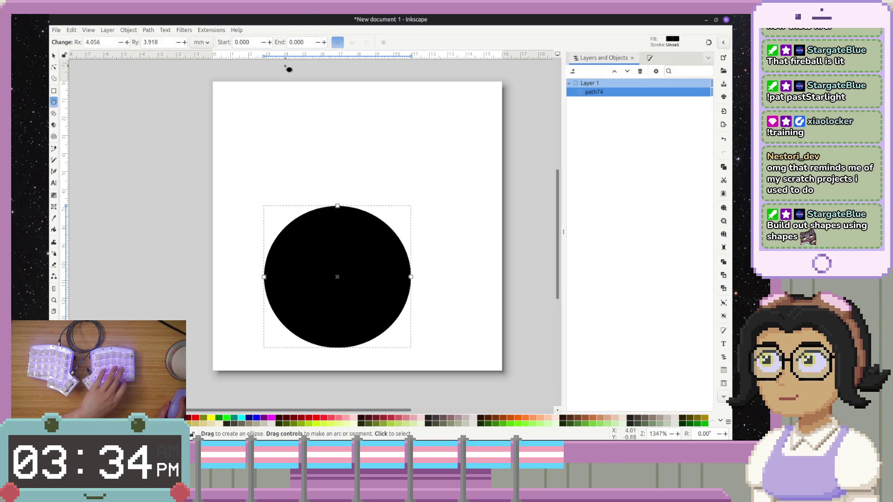
pyautogui.press('p')
pyautogui.moveTo(280, 136); pyautogui.dragTo(260, 162)
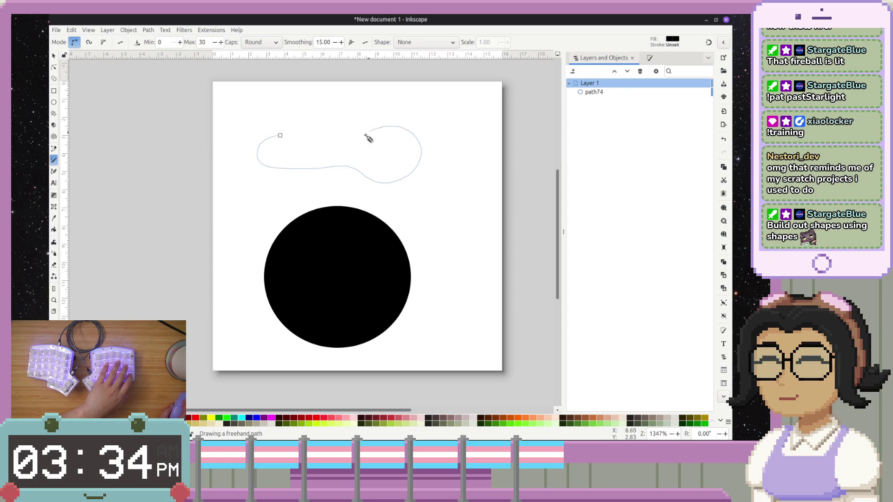
pyautogui.moveTo(371, 131); pyautogui.dragTo(345, 151)
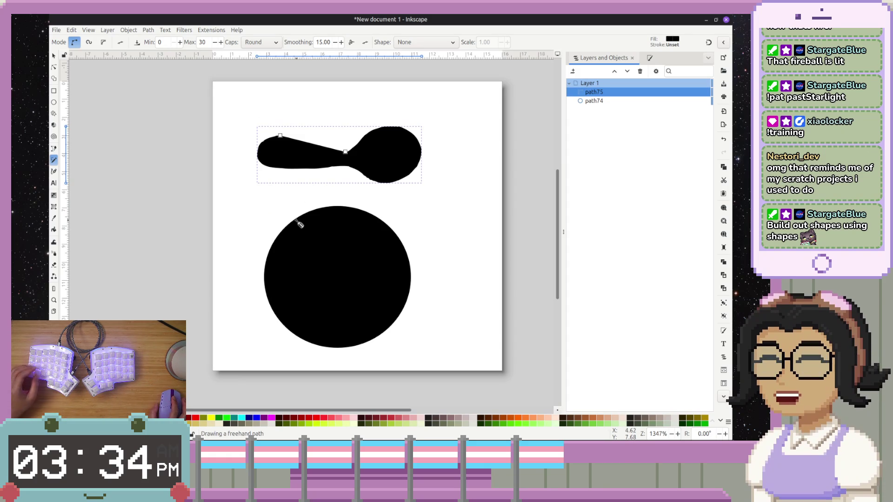
pyautogui.hotkey('ctrl', 'z')
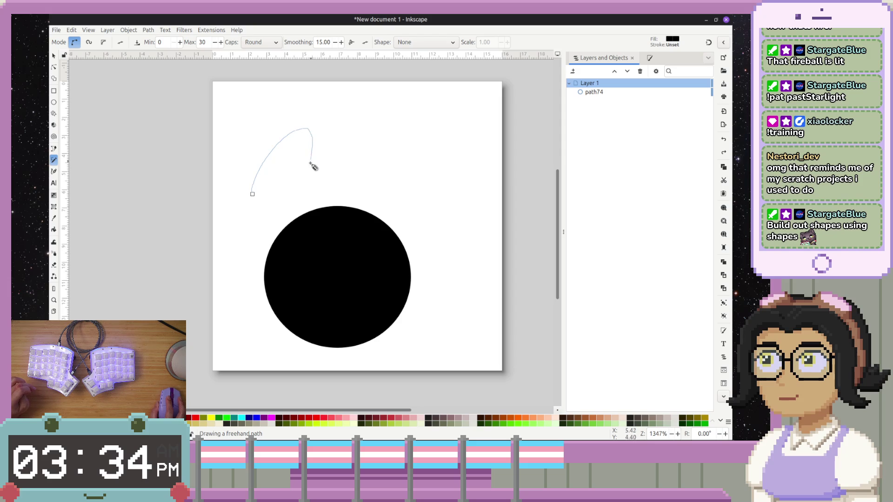
pyautogui.moveTo(348, 146); pyautogui.dragTo(348, 145)
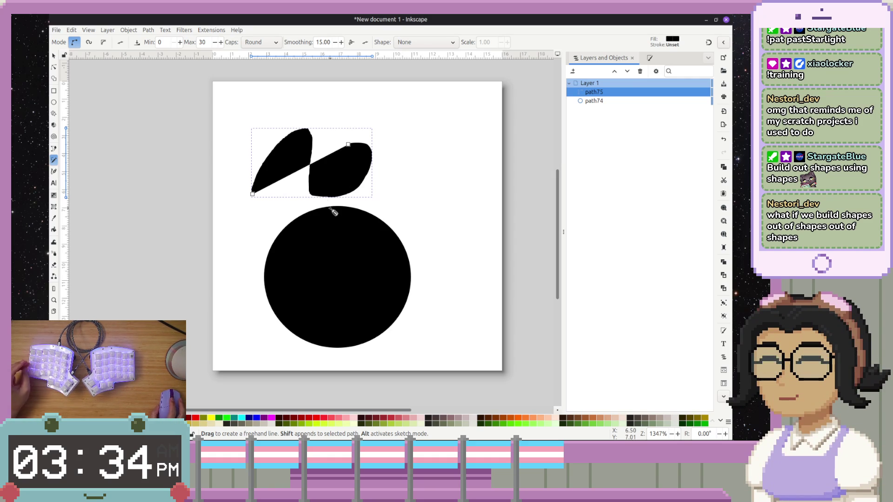
pyautogui.hotkey('ctrl', 'z')
pyautogui.moveTo(258, 188); pyautogui.dragTo(287, 142)
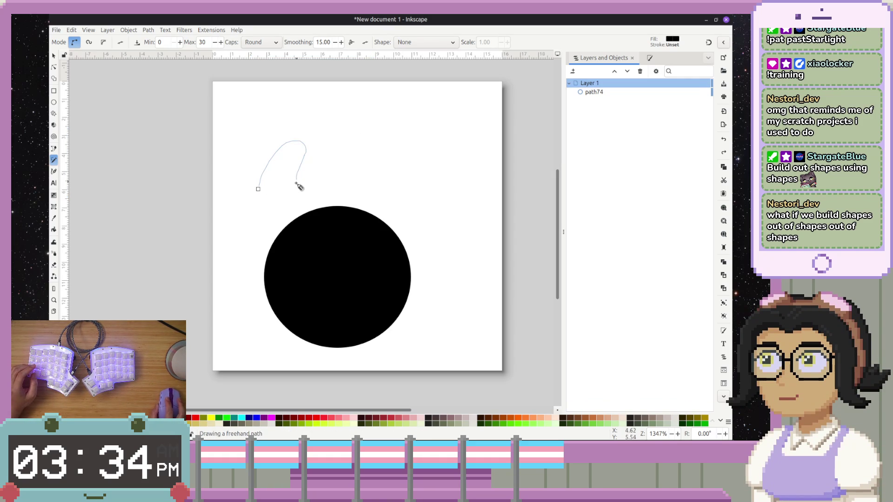
pyautogui.moveTo(340, 184); pyautogui.dragTo(282, 201)
pyautogui.moveTo(280, 167); pyautogui.dragTo(274, 170)
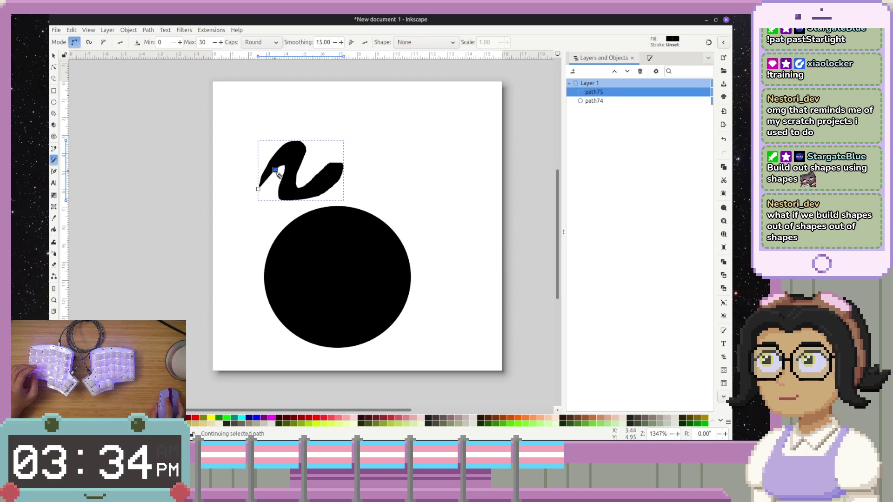
pyautogui.moveTo(270, 199)
pyautogui.mouseDown()
pyautogui.moveTo(267, 211)
pyautogui.moveTo(289, 214)
pyautogui.mouseUp()
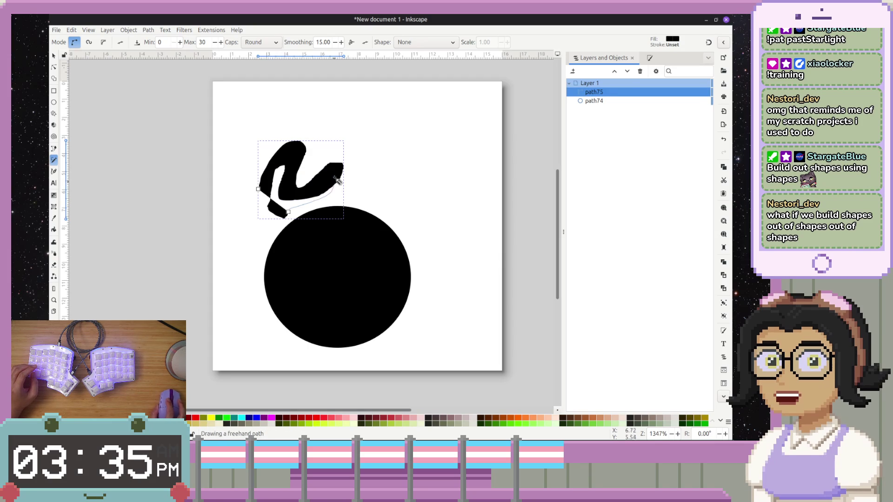
pyautogui.moveTo(338, 188); pyautogui.dragTo(289, 158)
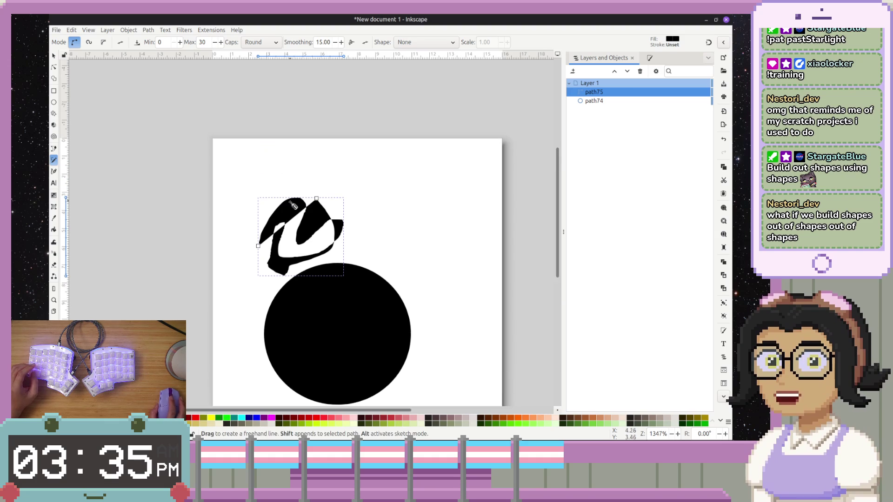
pyautogui.scroll(3, 292, 140)
pyautogui.moveTo(360, 179); pyautogui.dragTo(329, 281)
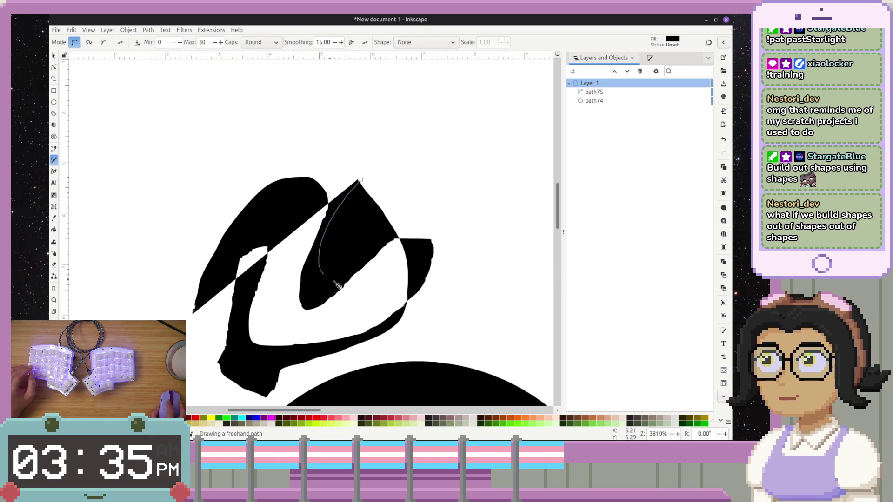
pyautogui.moveTo(431, 198); pyautogui.dragTo(429, 199)
pyautogui.hotkey('ctrl', 'z')
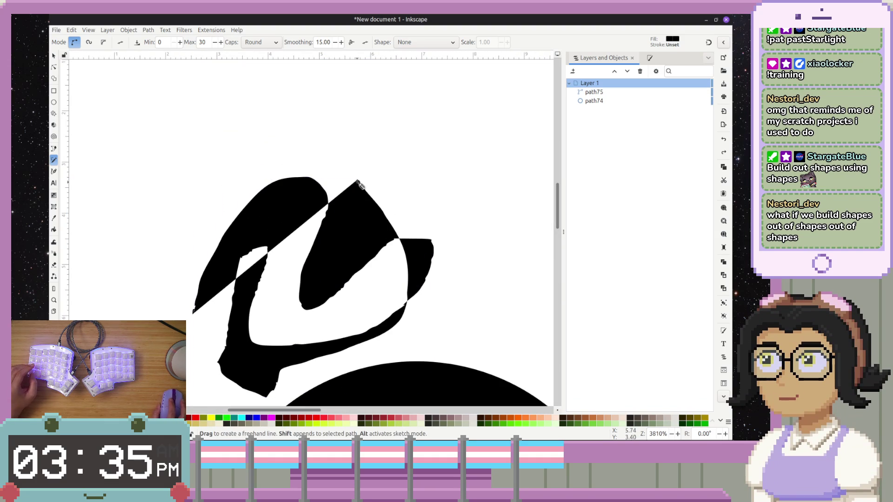
pyautogui.moveTo(343, 235); pyautogui.dragTo(358, 287)
pyautogui.hotkey('ctrl', 'z')
pyautogui.hotkey('ctrl', 'z')
pyautogui.hotkey('ctrl', 'z')
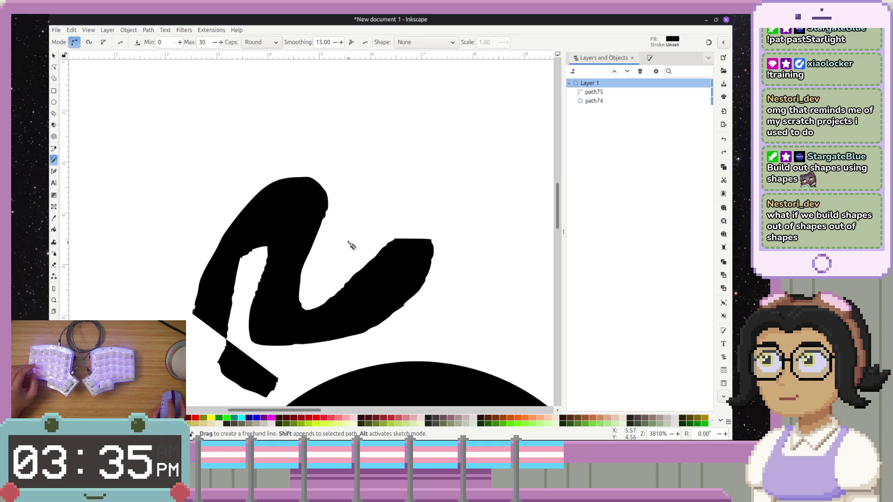
pyautogui.moveTo(317, 275); pyautogui.dragTo(340, 216)
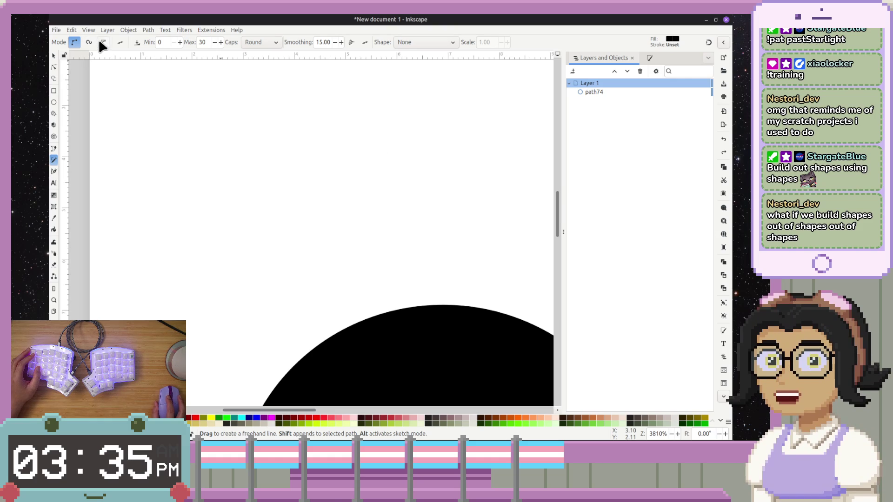
# - Change the freehand mode and set the Pencil stroke shape to Triangle in
pyautogui.click(73, 43)
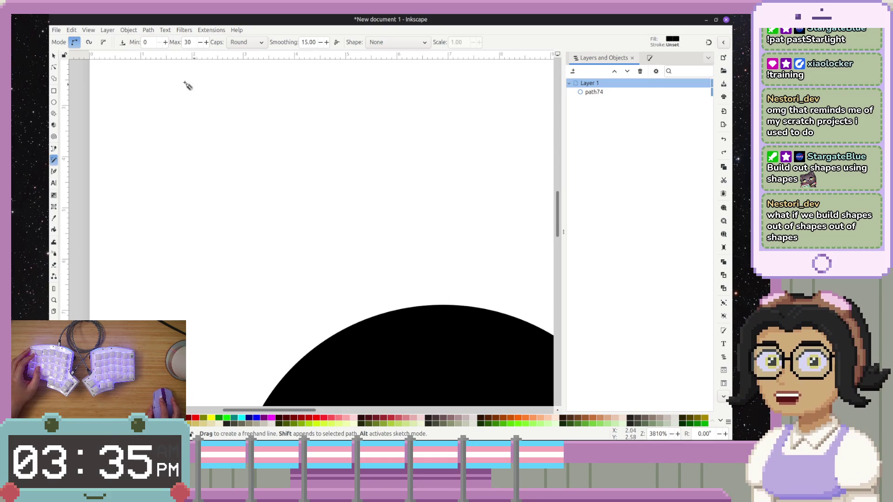
pyautogui.click(416, 43)
pyautogui.click(409, 54)
# - Draw tapered test strokes above the circle, then undo them
pyautogui.moveTo(207, 217)
pyautogui.mouseDown()
pyautogui.moveTo(374, 187)
pyautogui.moveTo(484, 211)
pyautogui.mouseUp()
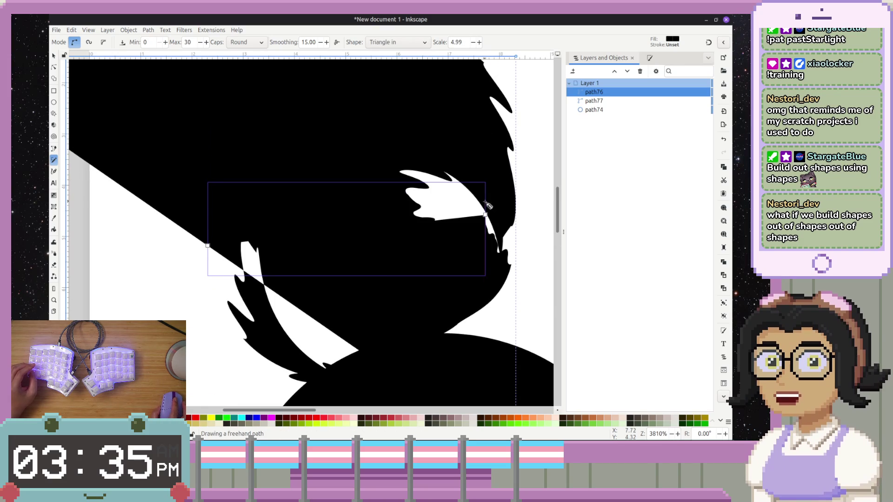
pyautogui.scroll(-3, 490, 204)
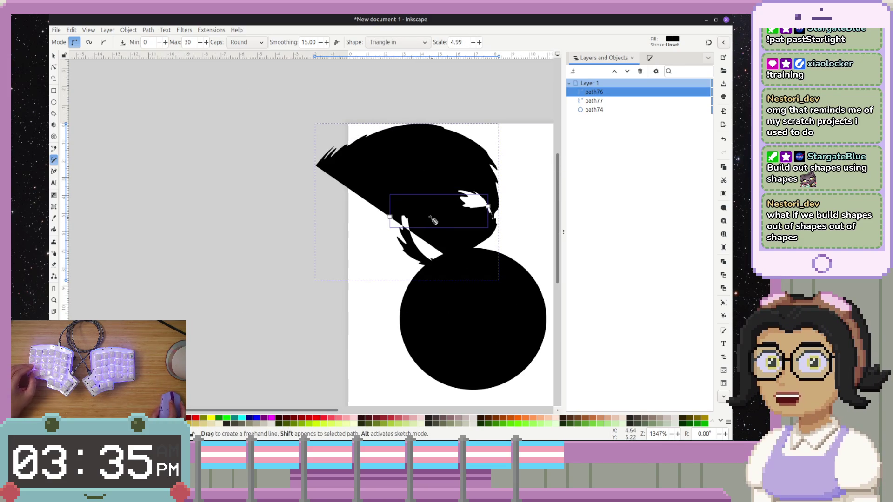
pyautogui.hotkey('ctrl', 'z')
pyautogui.moveTo(422, 181)
pyautogui.mouseDown()
pyautogui.moveTo(412, 253)
pyautogui.moveTo(466, 226)
pyautogui.mouseUp()
pyautogui.moveTo(397, 111); pyautogui.dragTo(523, 240)
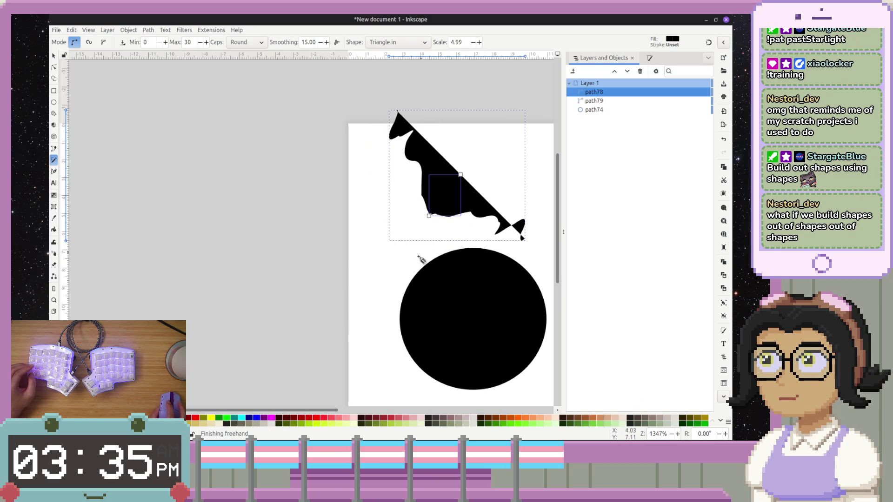
pyautogui.hotkey('ctrl', 'z')
pyautogui.click(410, 43)
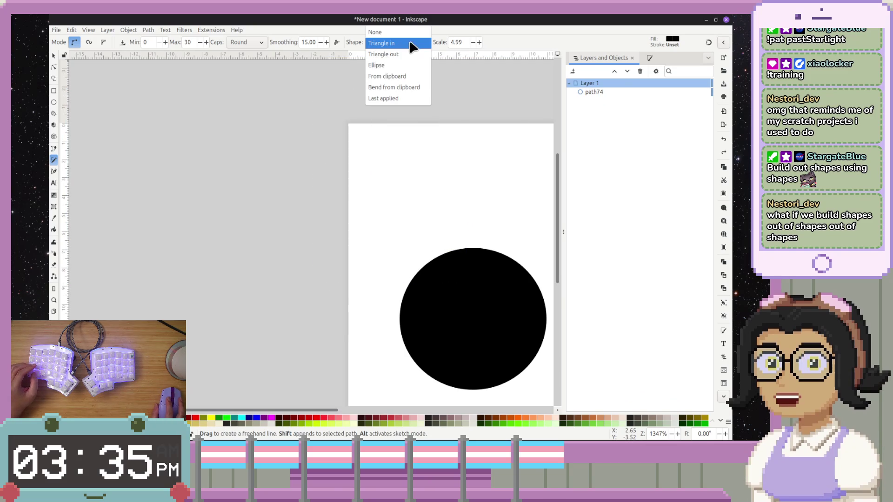
# - Switch the shape to Triangle out and try strokes, undoing them and the black circle
pyautogui.click(404, 54)
pyautogui.moveTo(378, 235); pyautogui.dragTo(467, 142)
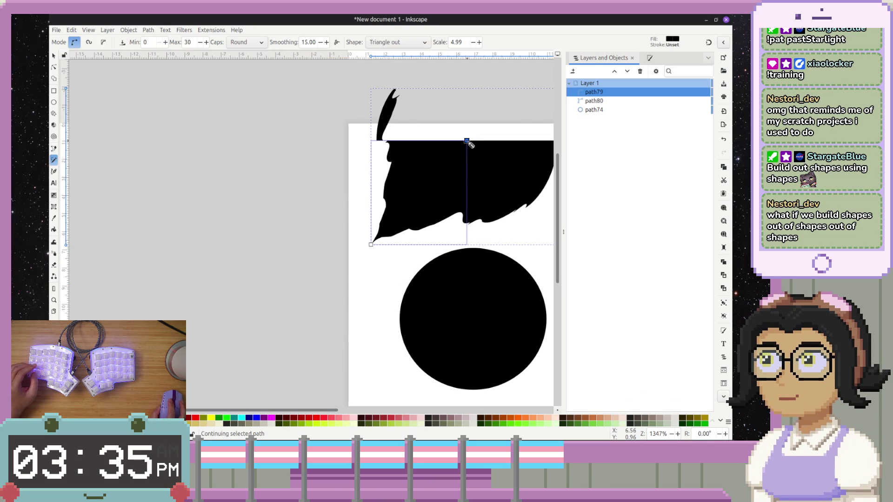
pyautogui.press('Escape')
pyautogui.hotkey('ctrl', 'z')
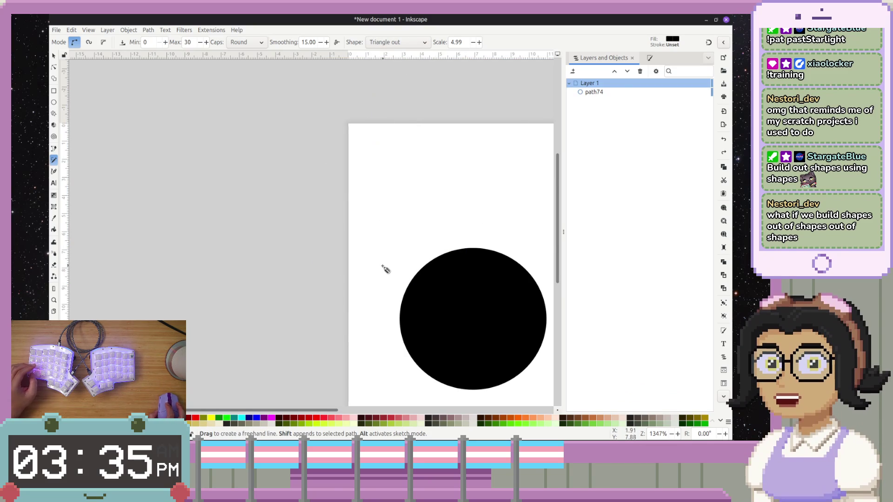
pyautogui.hotkey('ctrl', 'z')
pyautogui.moveTo(382, 295)
pyautogui.mouseDown()
pyautogui.moveTo(499, 242)
pyautogui.moveTo(489, 290)
pyautogui.mouseUp()
pyautogui.hotkey('ctrl', 'z')
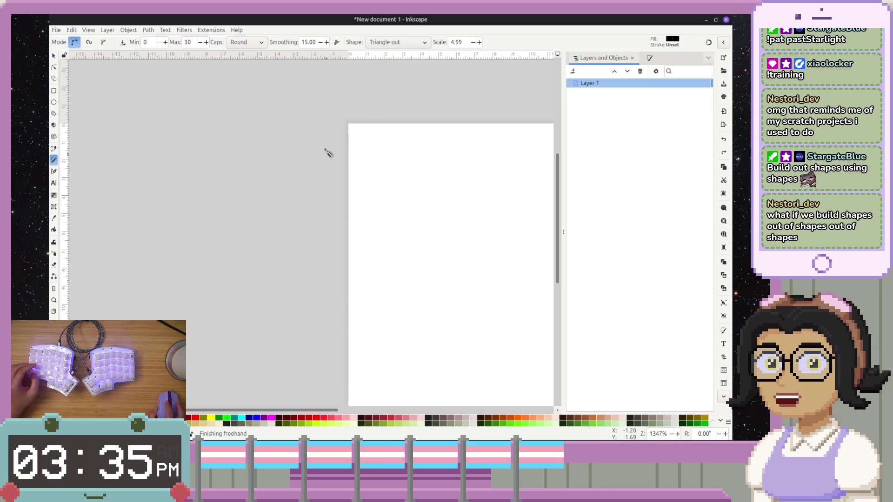
# - Draw a black two-lobed freehand shape and zoom in to centre it
pyautogui.click(472, 42)
pyautogui.moveTo(396, 271); pyautogui.dragTo(479, 181)
pyautogui.hotkey('ctrl', 'z')
pyautogui.moveTo(378, 304); pyautogui.dragTo(445, 239)
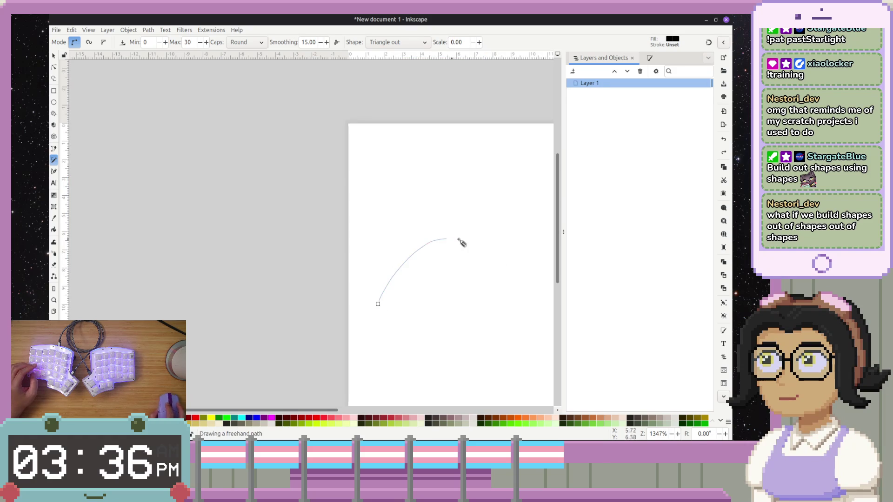
pyautogui.moveTo(531, 245); pyautogui.dragTo(532, 245)
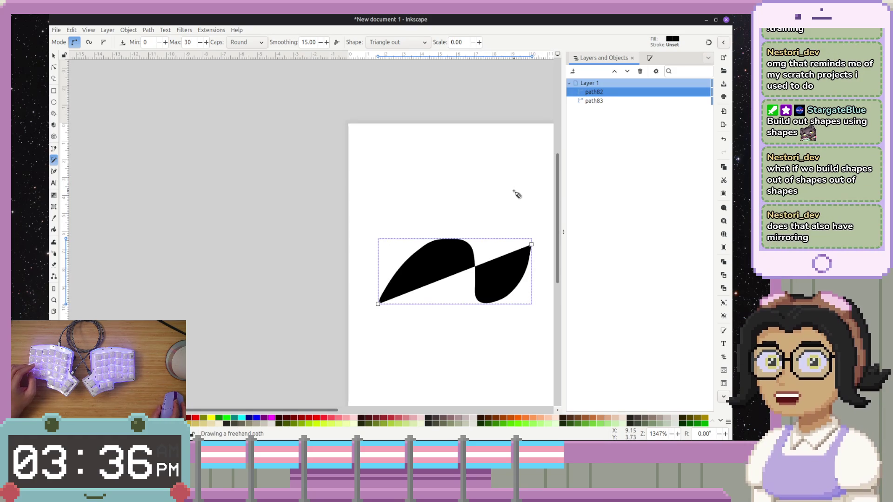
pyautogui.moveTo(519, 207)
pyautogui.mouseDown()
pyautogui.moveTo(447, 181)
pyautogui.moveTo(396, 203)
pyautogui.moveTo(322, 65)
pyautogui.mouseUp()
pyautogui.scroll(-5, 371, 124)
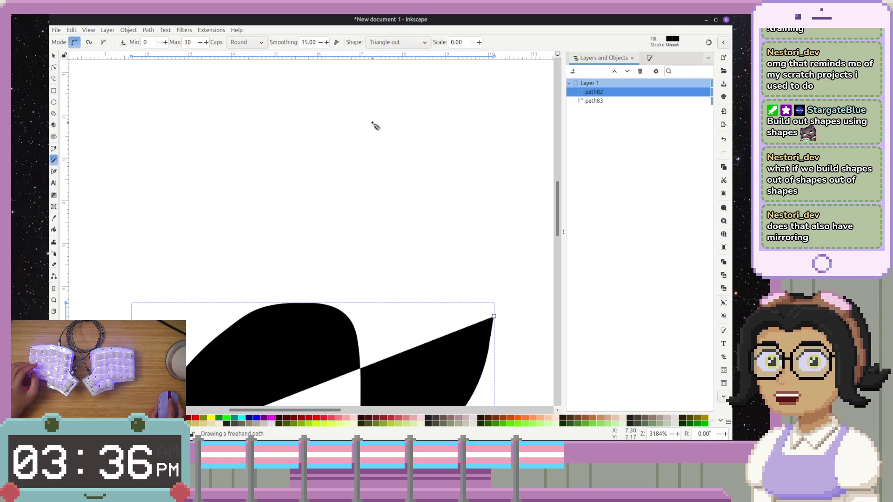
pyautogui.scroll(-5, 431, 252)
pyautogui.scroll(3, 483, 275)
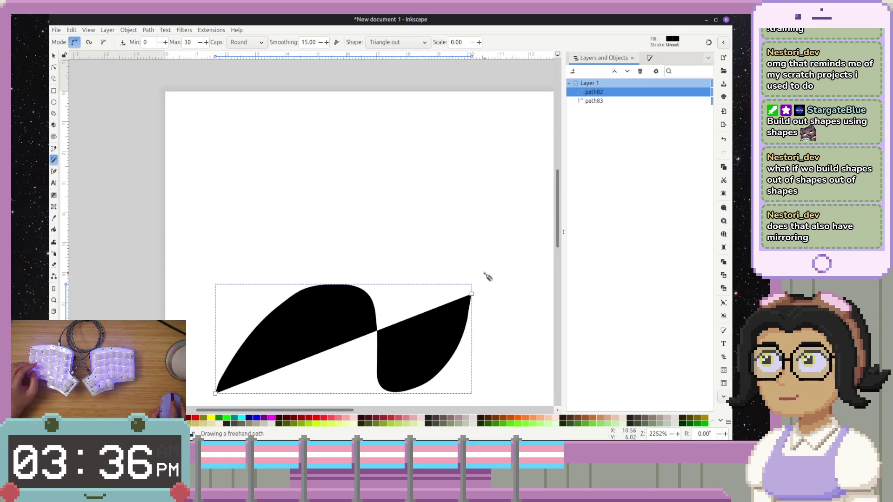
pyautogui.scroll(-3, 472, 209)
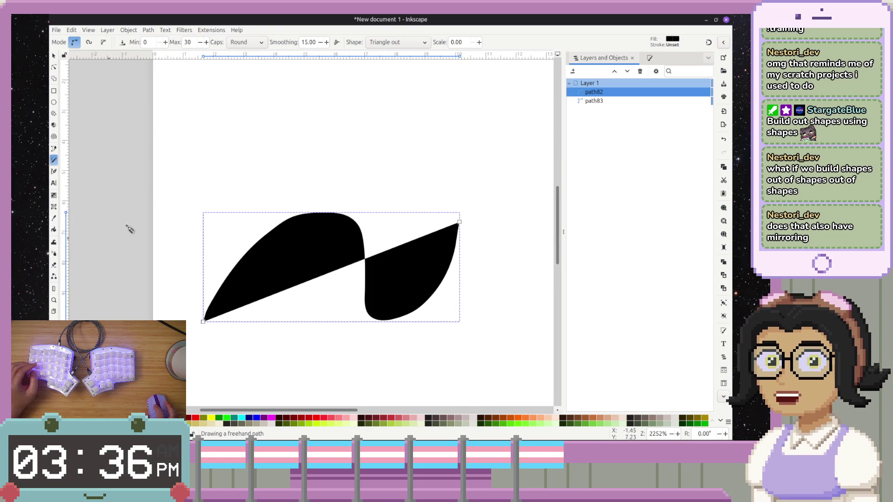
pyautogui.click(148, 30)
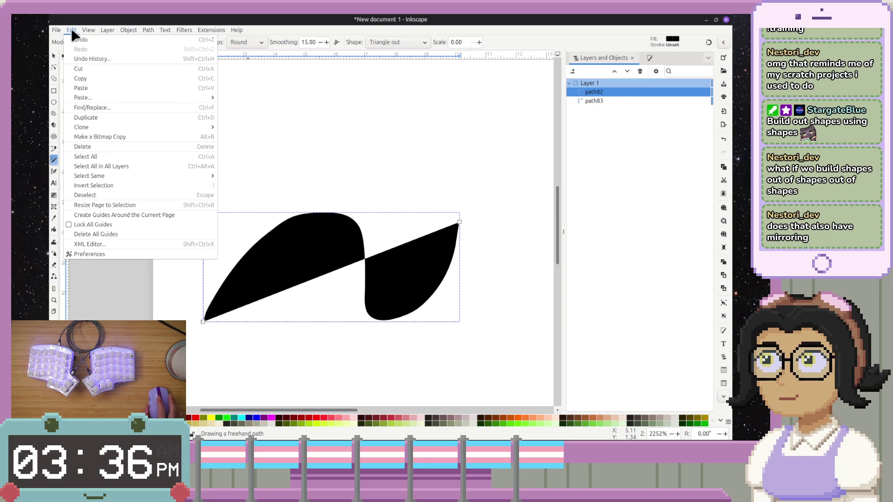
pyautogui.click(72, 30)
pyautogui.click(165, 30)
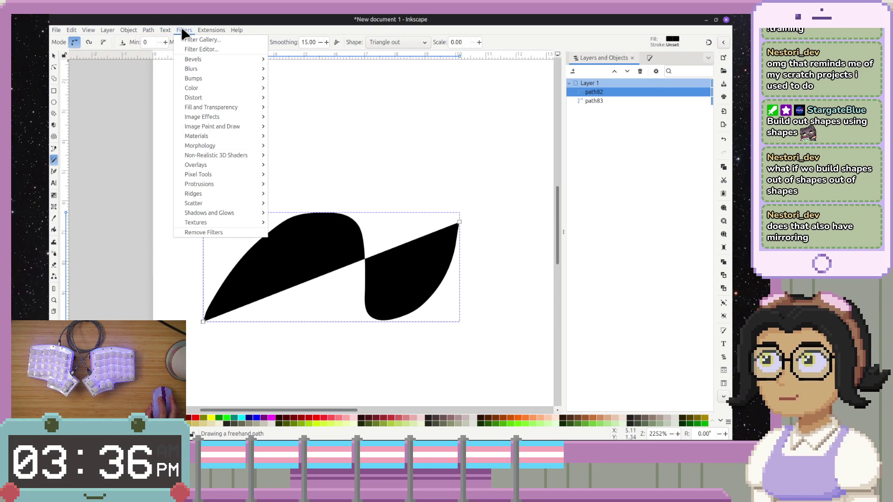
pyautogui.click(207, 30)
pyautogui.click(134, 31)
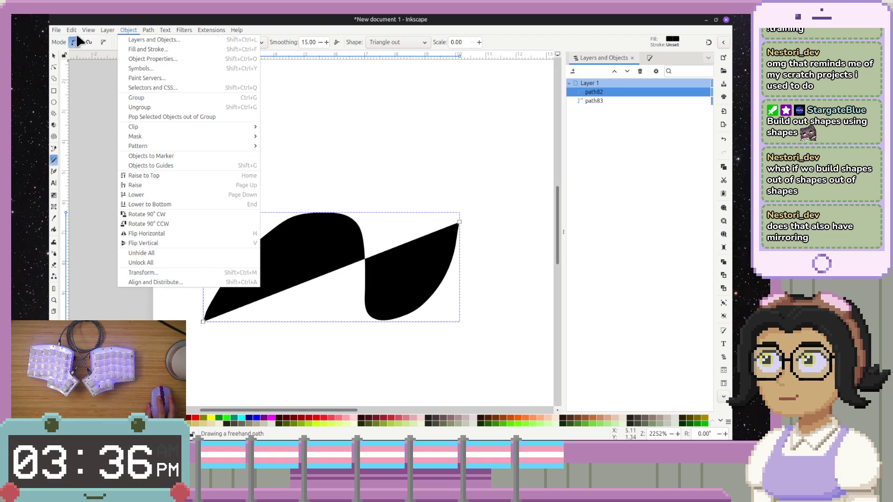
pyautogui.moveTo(90, 31)
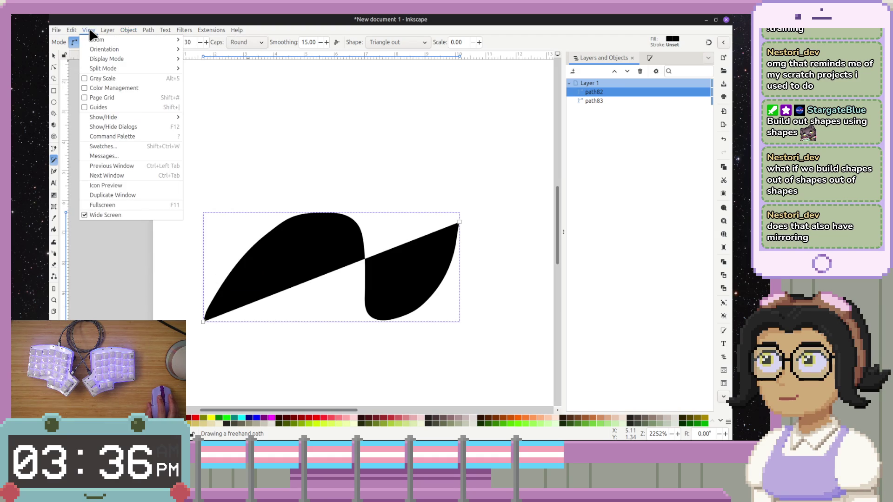
pyautogui.press('Escape')
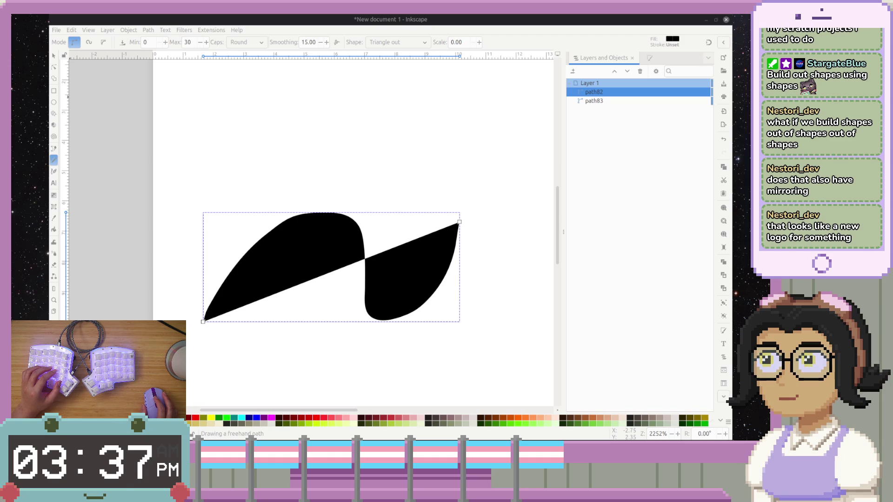
# - Deselect the shape, cancel the stray line, and open Path > Path Effects
pyautogui.click(285, 275)
pyautogui.press('Escape')
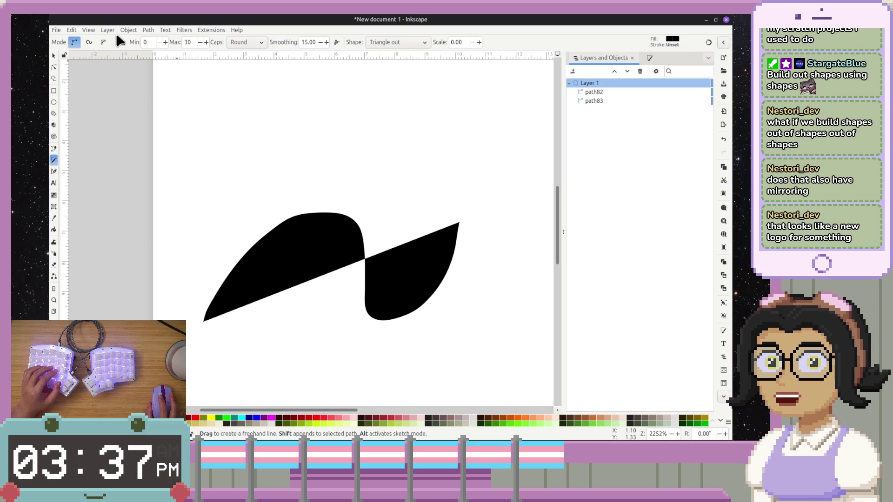
pyautogui.click(148, 30)
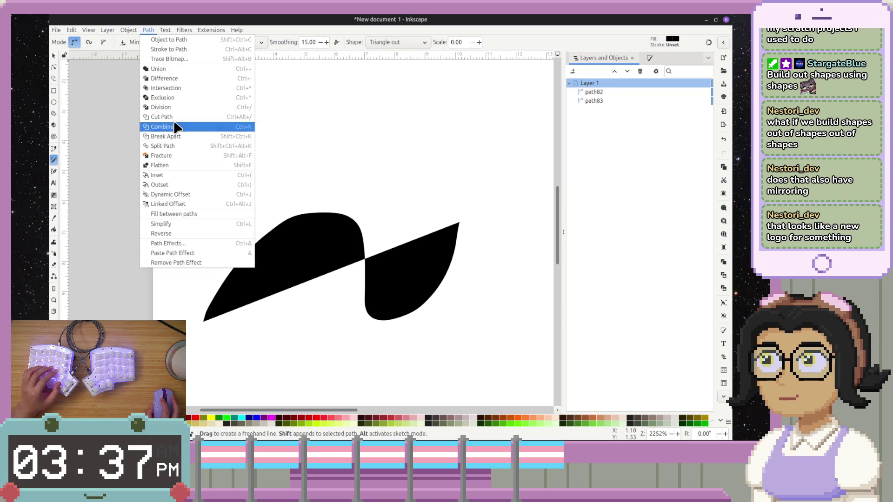
pyautogui.click(193, 243)
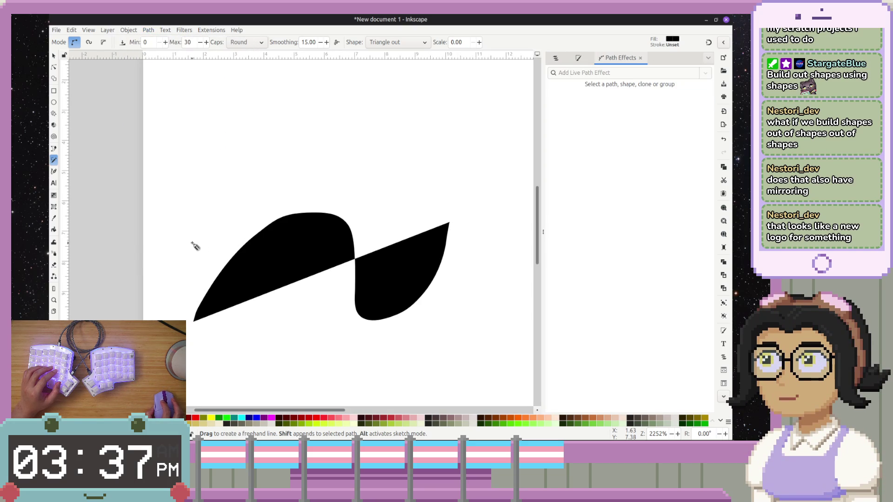
# - Select the black shape with the Selector and expand its Fill between many effect settings
pyautogui.click(309, 243)
pyautogui.press('Escape')
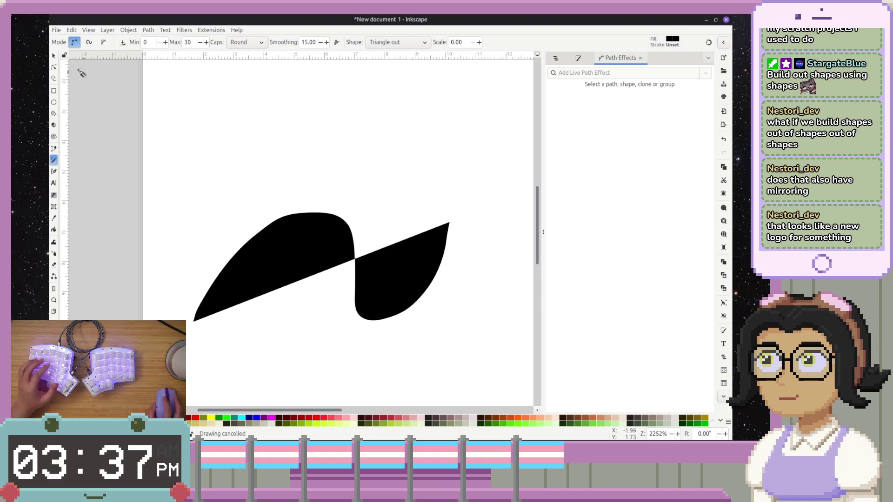
pyautogui.click(53, 56)
pyautogui.click(307, 234)
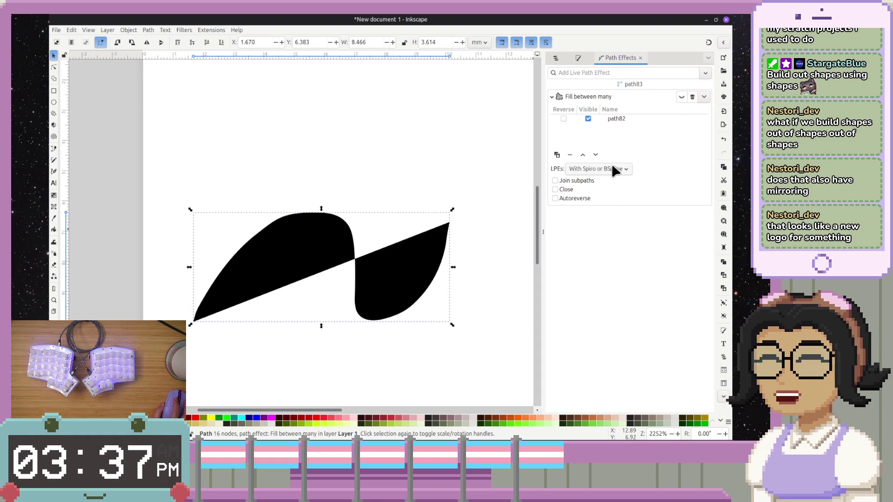
pyautogui.click(555, 94)
pyautogui.click(551, 93)
pyautogui.click(597, 72)
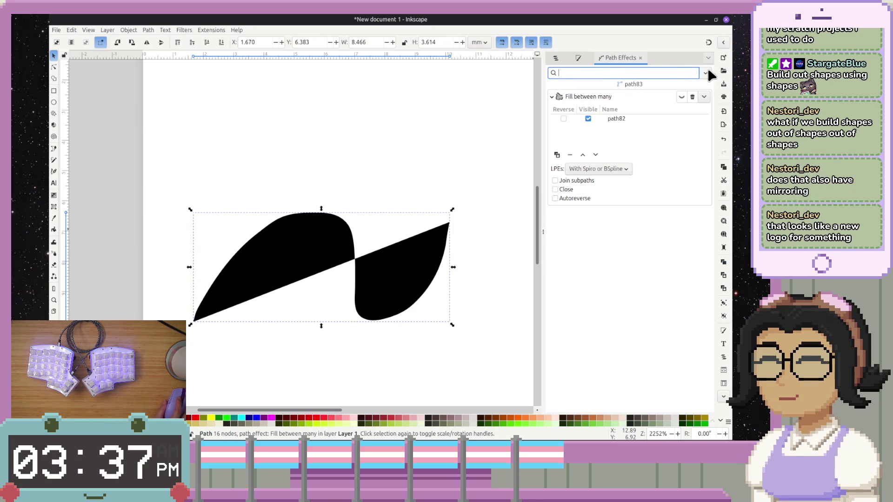
pyautogui.click(705, 73)
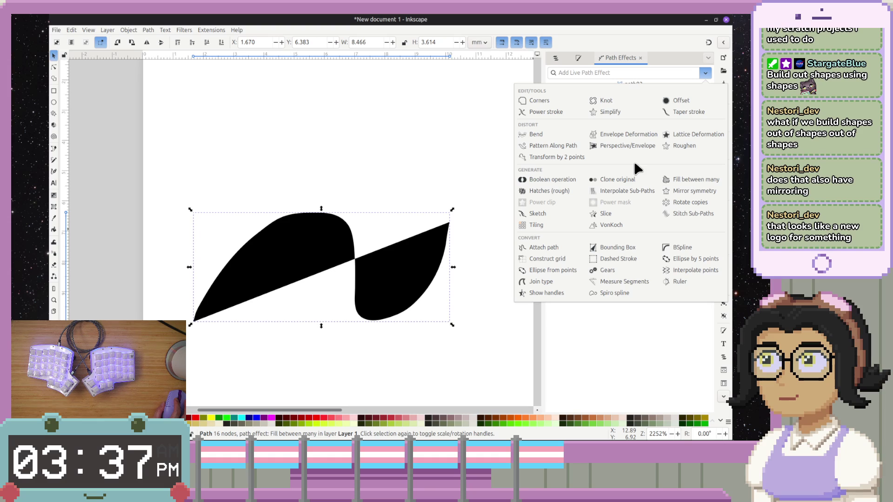
pyautogui.click(630, 320)
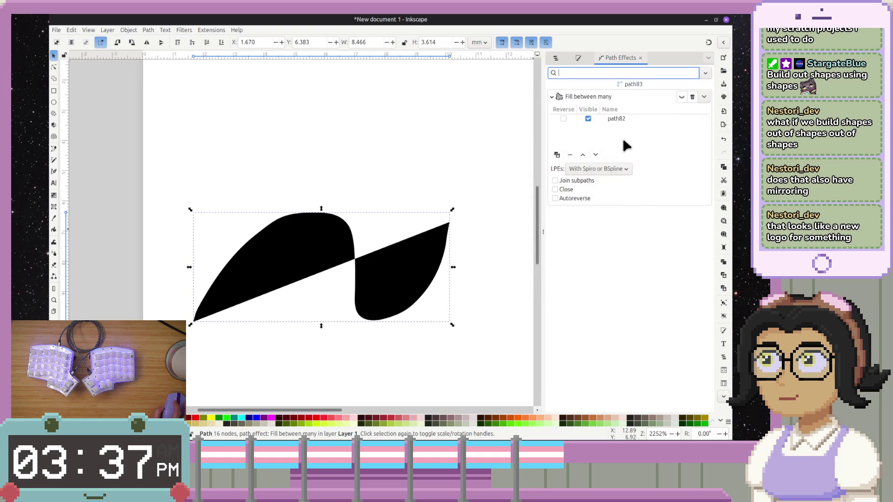
pyautogui.click(705, 73)
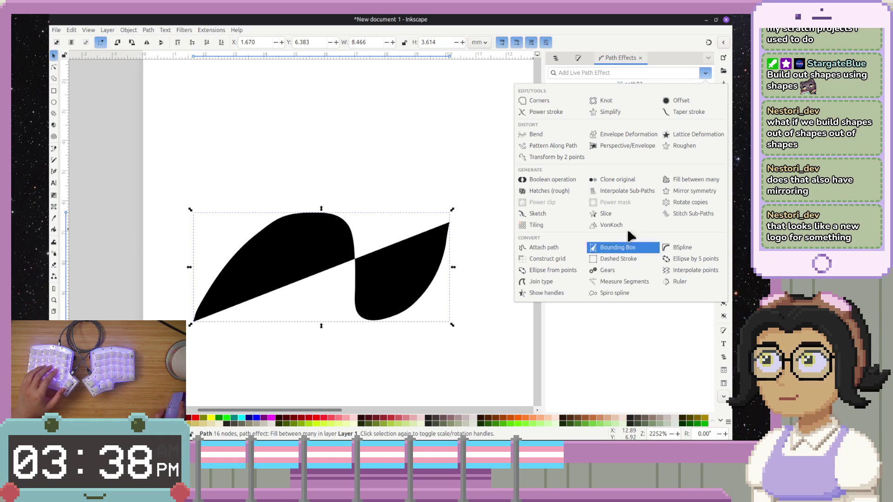
pyautogui.click(604, 73)
pyautogui.write('n')
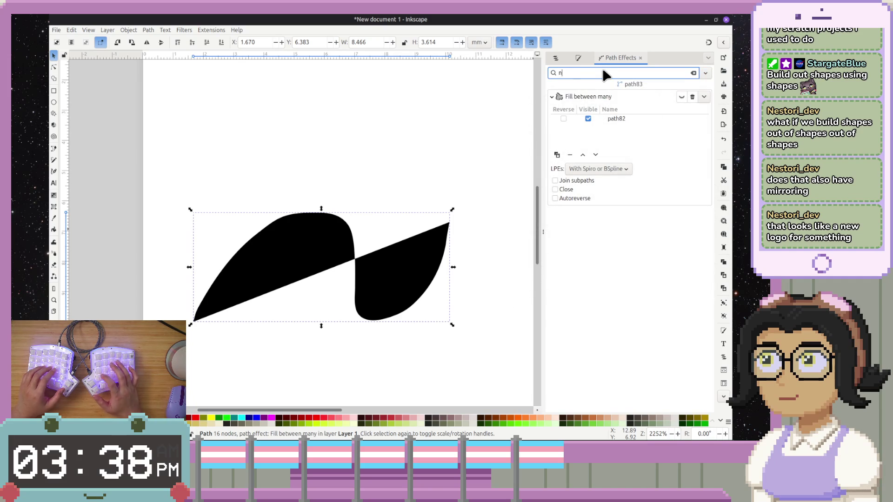
pyautogui.write('ode')
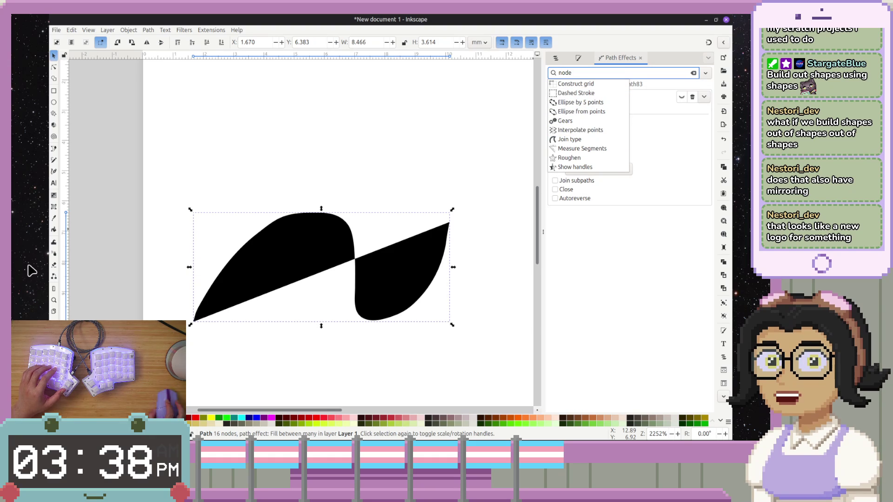
pyautogui.press('Escape')
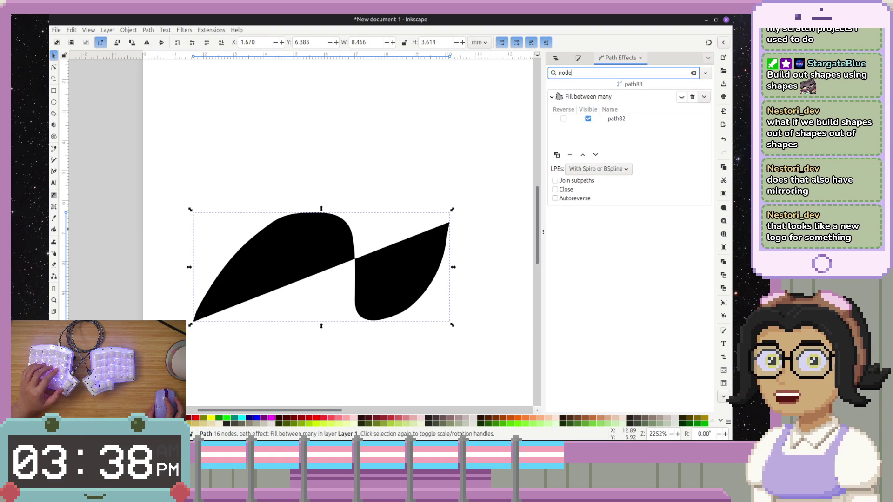
pyautogui.press('Escape')
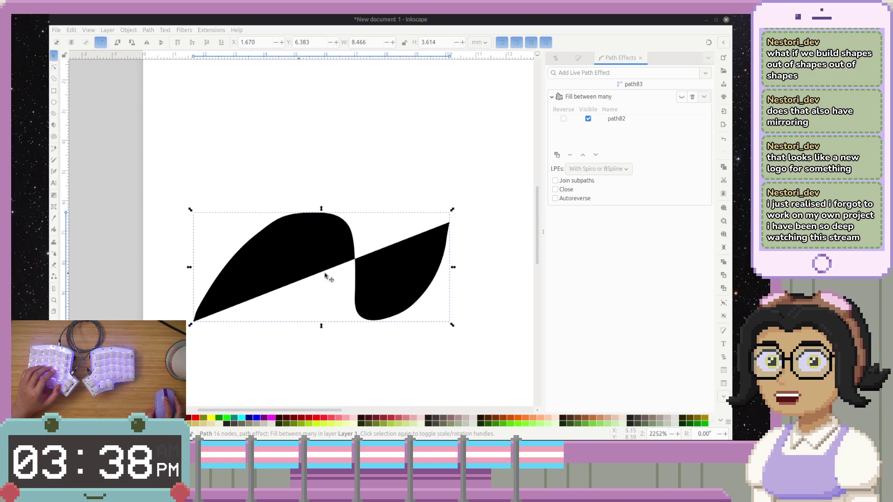
pyautogui.click(304, 270)
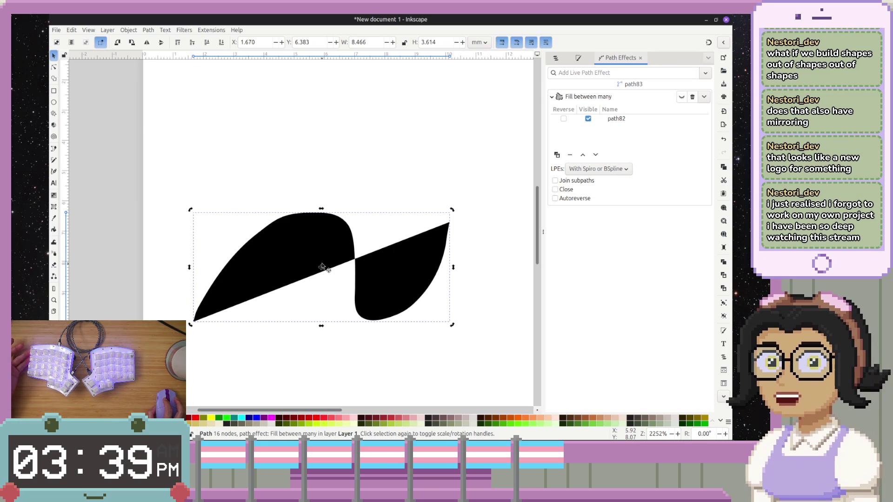
pyautogui.moveTo(322, 266); pyautogui.dragTo(341, 197)
pyautogui.moveTo(326, 272); pyautogui.dragTo(321, 279)
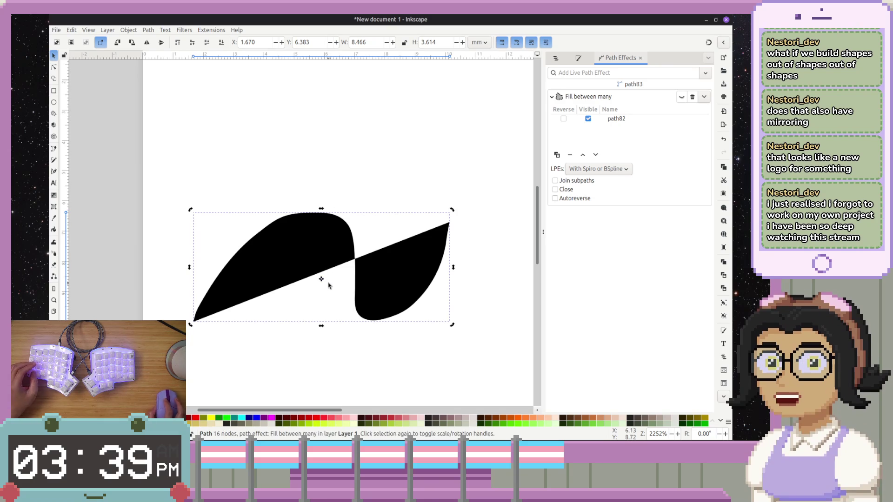
pyautogui.hotkey('ctrl', 'z')
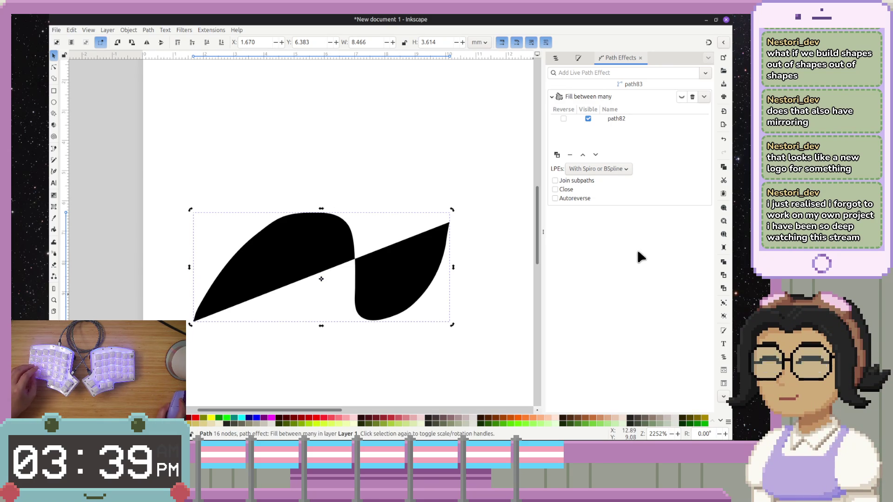
pyautogui.click(656, 91)
pyautogui.click(658, 92)
pyautogui.click(653, 72)
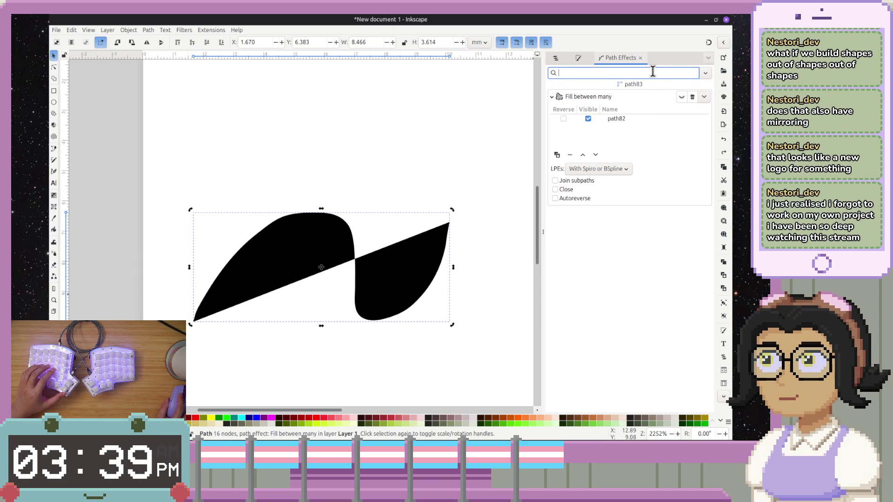
pyautogui.write('symm')
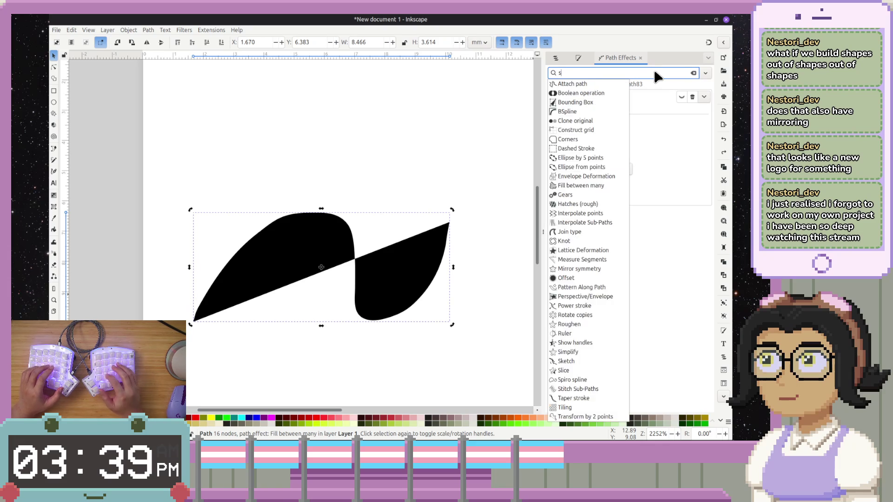
# - Add the Mirror symmetry effect to the black wing path and move the shape up-left
pyautogui.click(605, 84)
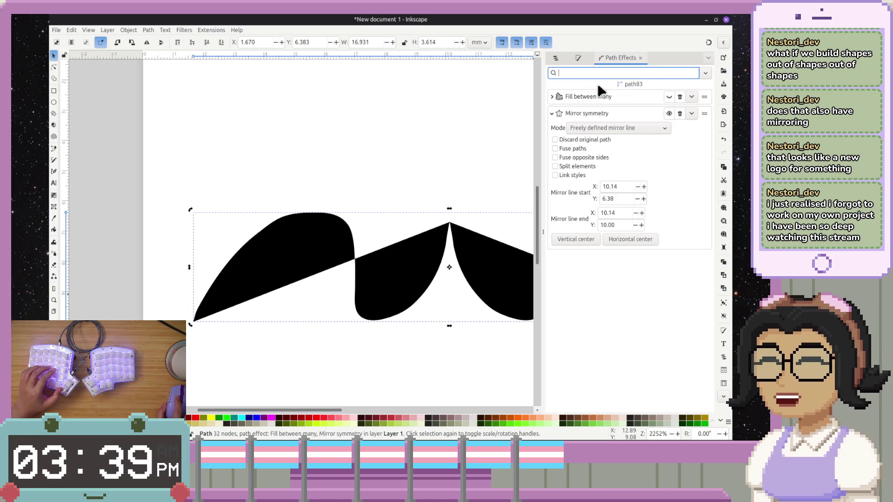
pyautogui.scroll(-3, 453, 274)
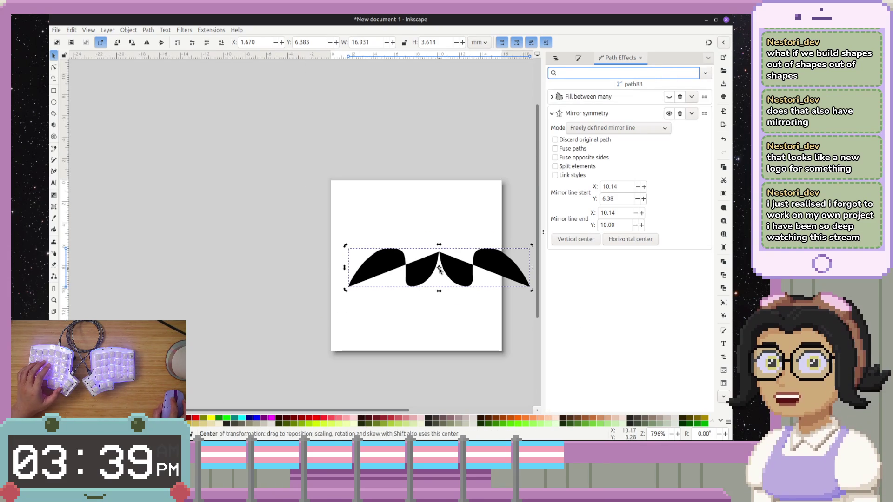
pyautogui.press('Escape')
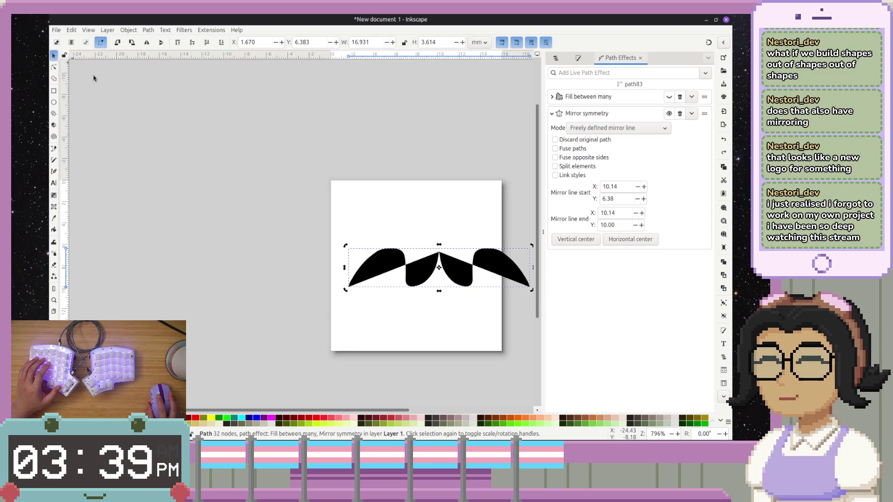
pyautogui.moveTo(452, 270)
pyautogui.mouseDown()
pyautogui.moveTo(444, 246)
pyautogui.moveTo(434, 244)
pyautogui.mouseUp()
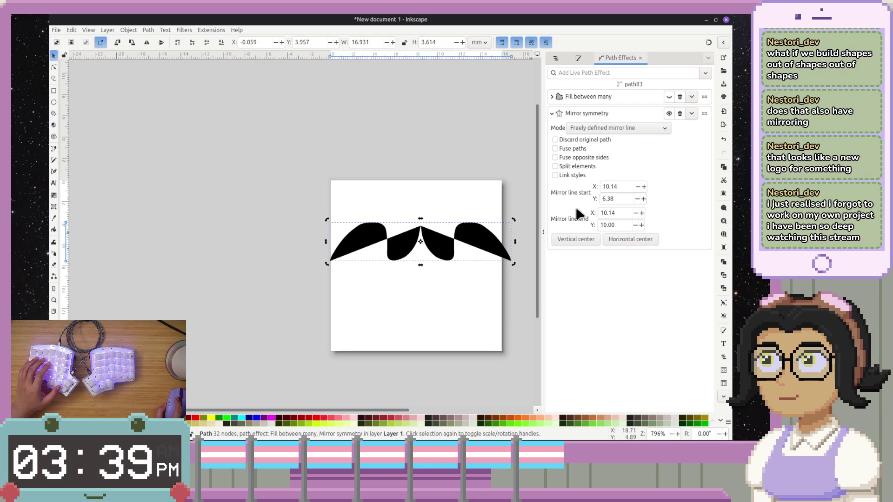
# - Adjust the mirror line's start X and Y values, then mirror about a vertical centre at X 5.90
pyautogui.click(644, 186)
pyautogui.click(643, 187)
pyautogui.click(643, 186)
pyautogui.click(643, 187)
pyautogui.click(637, 187)
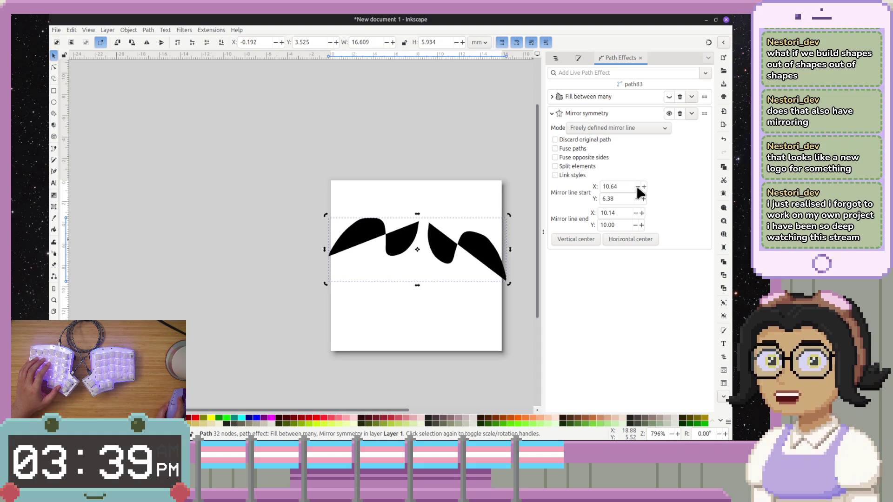
pyautogui.click(586, 236)
pyautogui.click(606, 239)
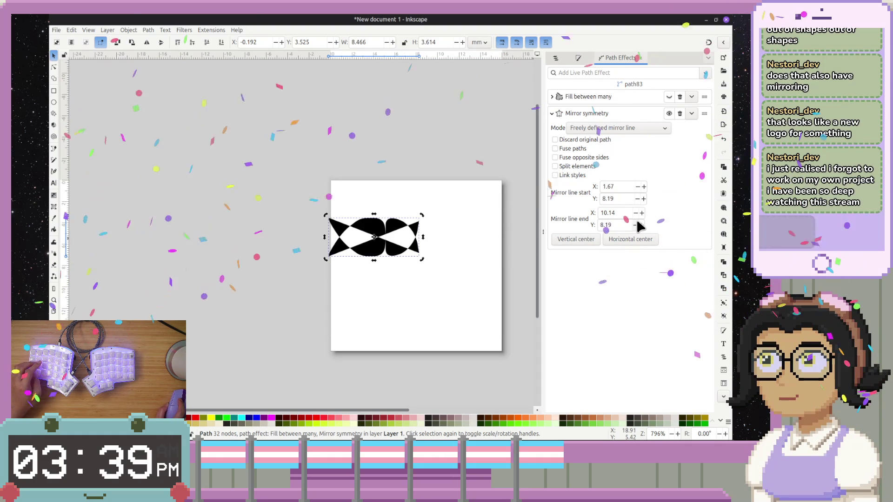
pyautogui.hotkey('ctrl', 'z')
pyautogui.hotkey('ctrl', 'z')
pyautogui.click(637, 198)
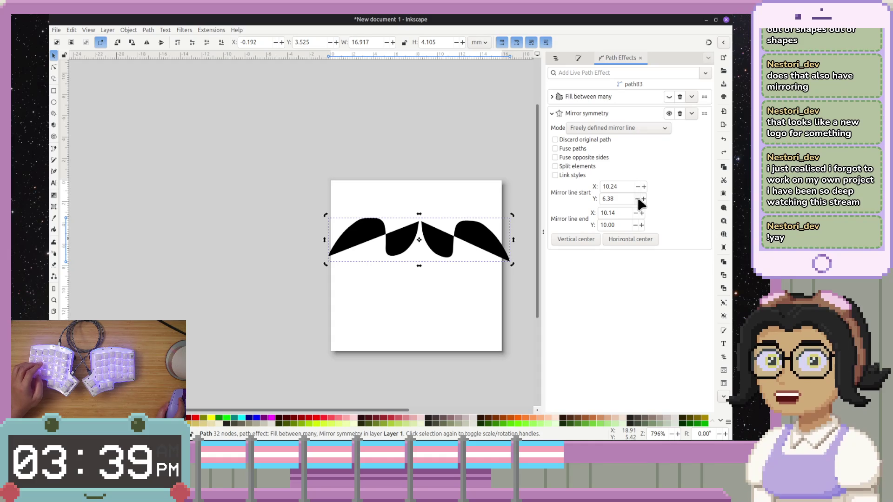
pyautogui.click(637, 199)
pyautogui.click(637, 199)
pyautogui.click(637, 199)
pyautogui.click(636, 199)
pyautogui.click(637, 199)
pyautogui.click(637, 198)
pyautogui.click(644, 198)
pyautogui.click(643, 199)
pyautogui.click(643, 198)
pyautogui.click(637, 186)
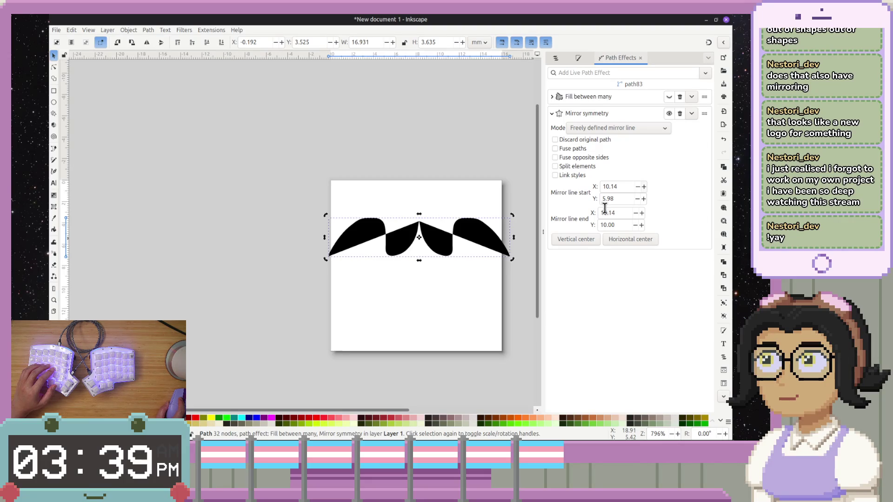
pyautogui.keyDown('ctrl'); pyautogui.scroll(2, 462, 279); pyautogui.keyUp('ctrl')
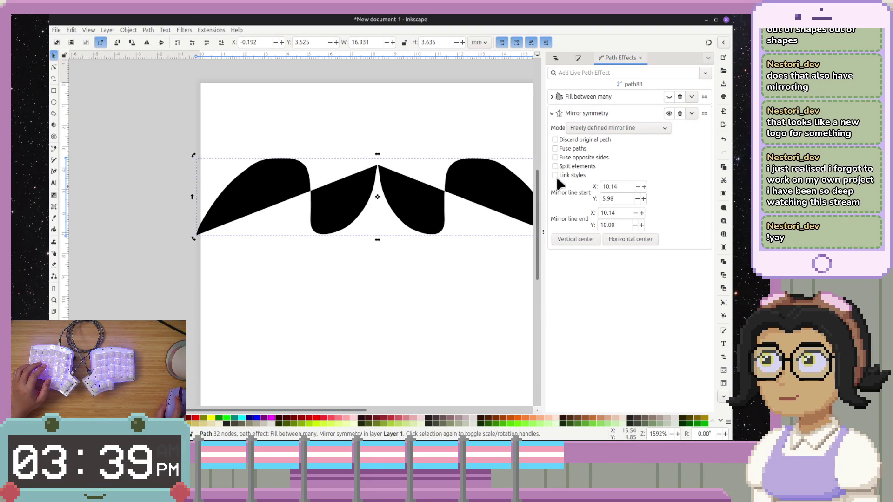
pyautogui.click(581, 240)
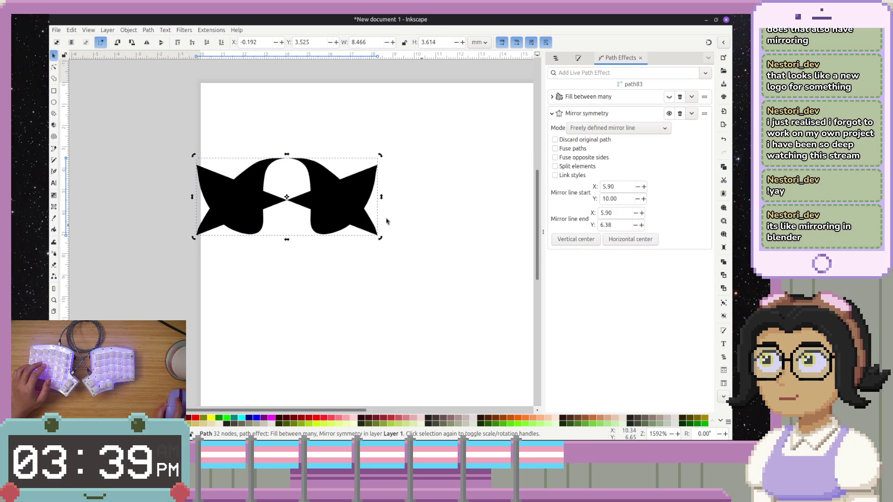
# - Switch the mirror line to the horizontal centre at Y 8.19, giving a bow-tie shape
pyautogui.click(634, 241)
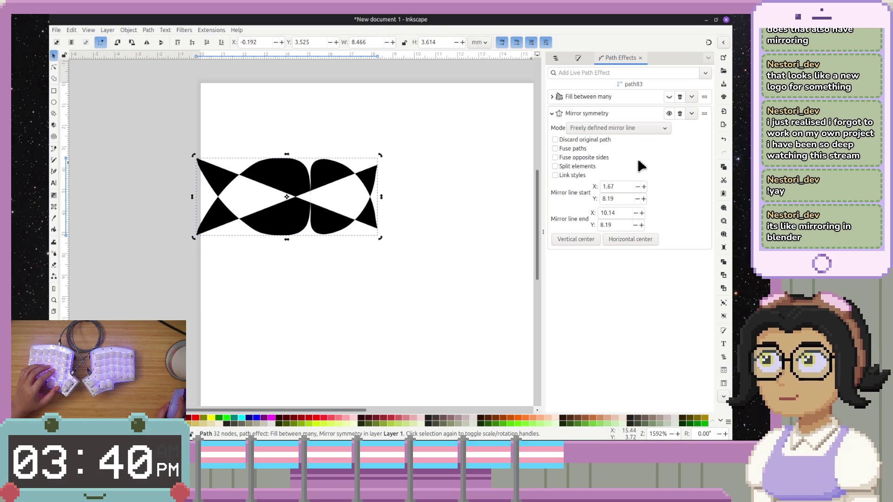
# - Try several Mirror symmetry modes and settle on Vertical page center, mirroring across X 9.86
pyautogui.click(643, 129)
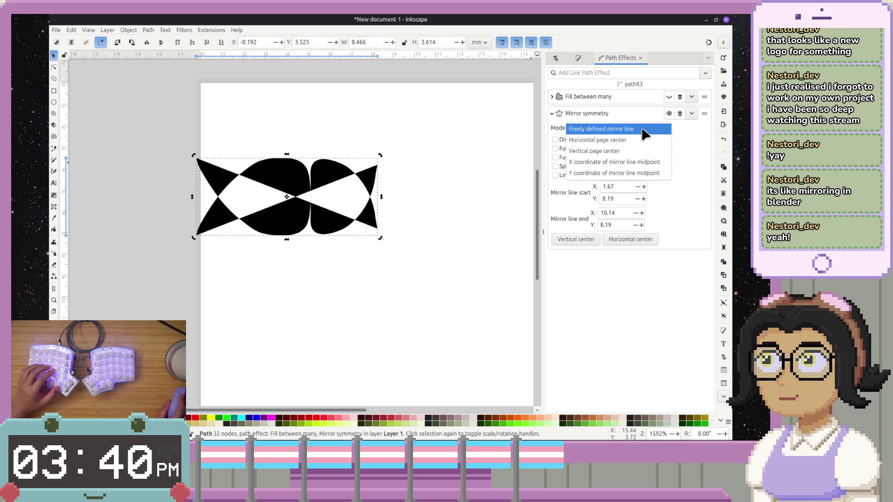
pyautogui.click(615, 162)
pyautogui.click(620, 128)
pyautogui.click(623, 137)
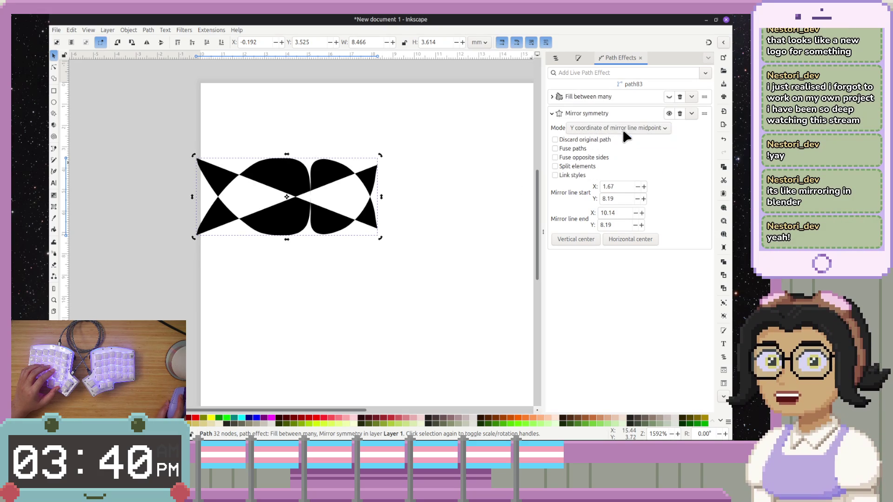
pyautogui.click(623, 128)
pyautogui.click(618, 98)
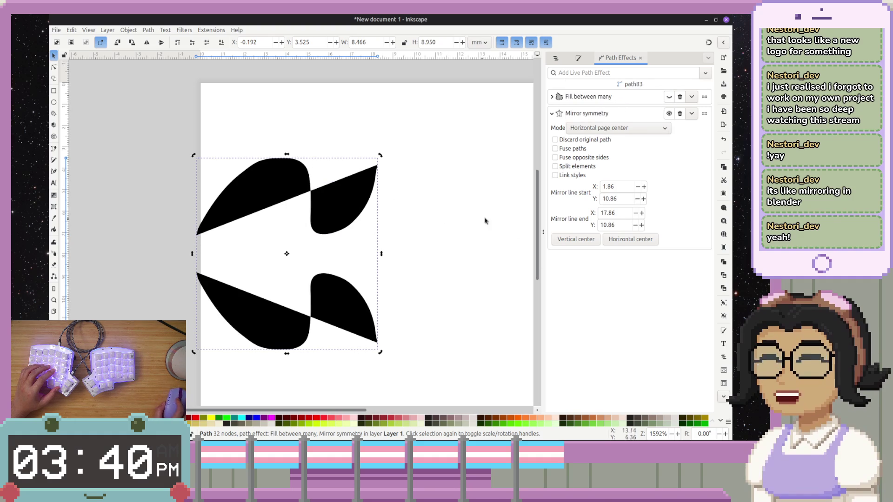
pyautogui.click(613, 128)
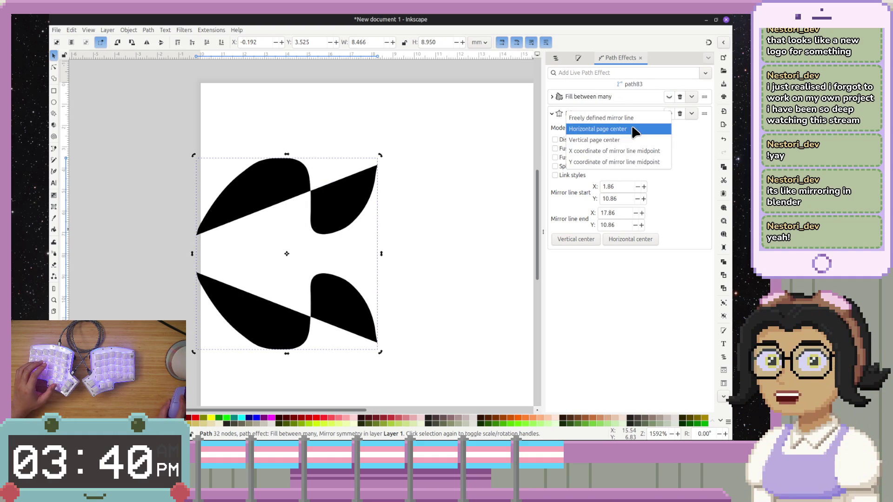
pyautogui.click(609, 139)
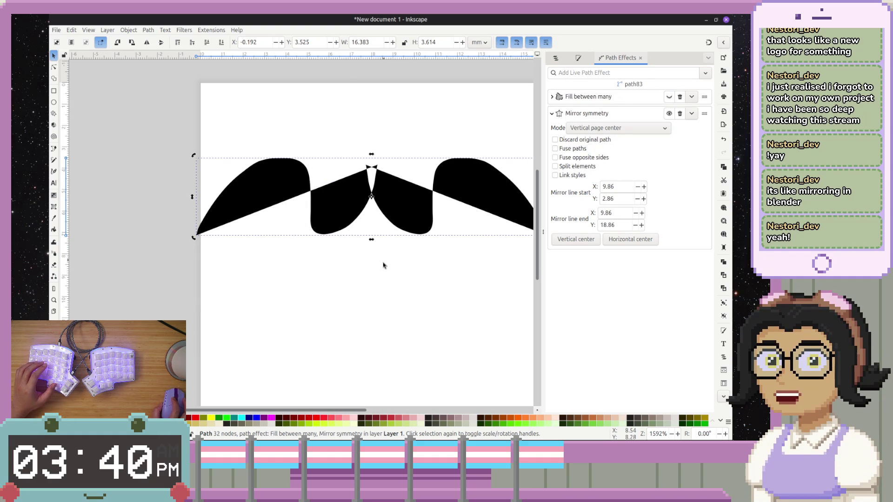
# - Hide the mirror effect briefly and show it again to compare
pyautogui.moveTo(486, 253); pyautogui.dragTo(405, 235)
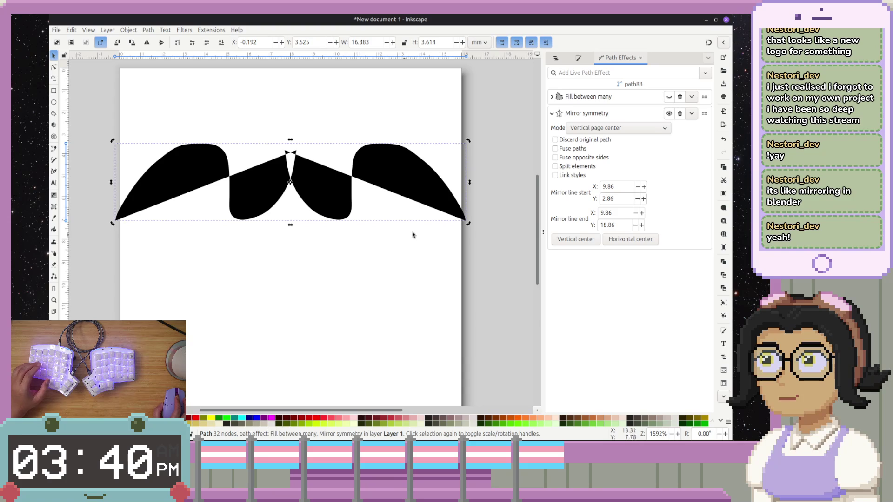
pyautogui.click(670, 113)
pyautogui.click(670, 113)
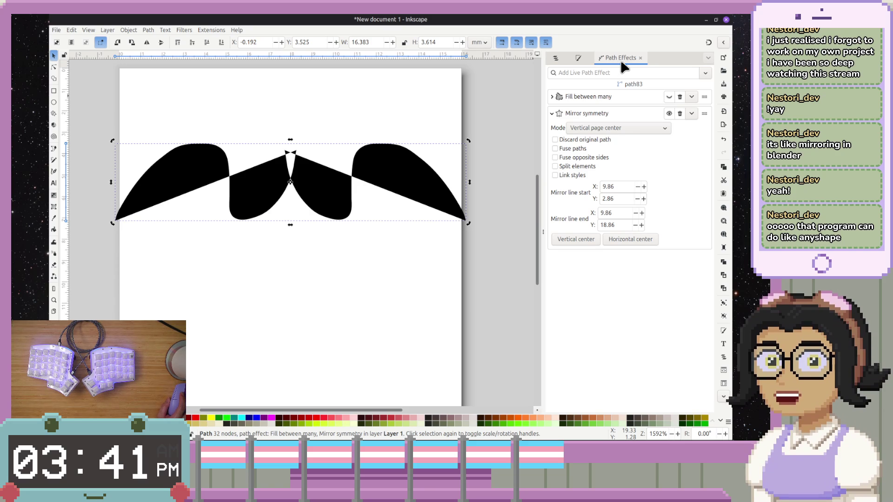
pyautogui.moveTo(704, 113); pyautogui.dragTo(704, 96)
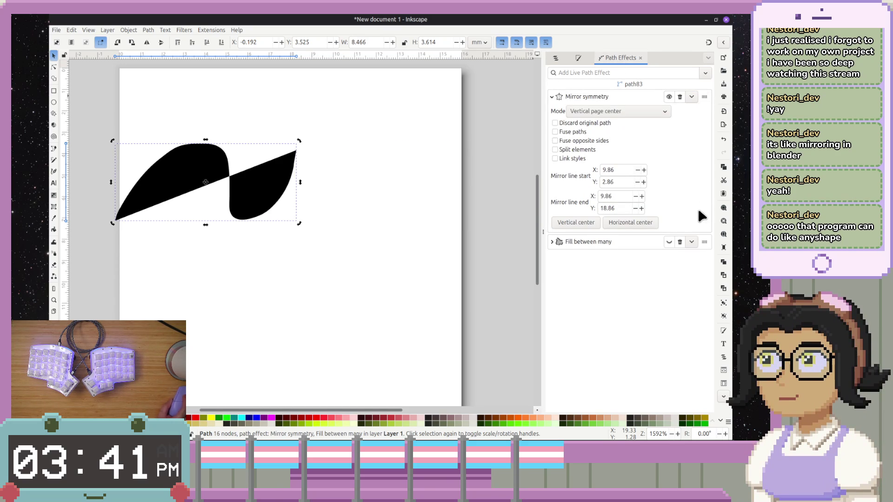
pyautogui.moveTo(704, 241)
pyautogui.mouseDown()
pyautogui.moveTo(701, 89)
pyautogui.moveTo(698, 237)
pyautogui.moveTo(705, 96)
pyautogui.mouseUp()
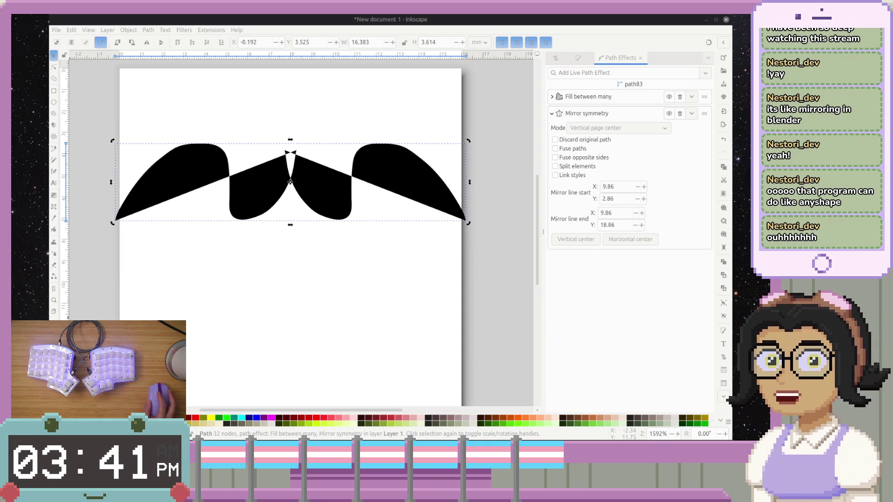
# - Undo an accidental shape edit and reposition the path's rotation centre in rotate mode
pyautogui.moveTo(297, 205)
pyautogui.mouseDown()
pyautogui.moveTo(289, 209)
pyautogui.moveTo(297, 237)
pyautogui.moveTo(343, 173)
pyautogui.moveTo(375, 238)
pyautogui.mouseUp()
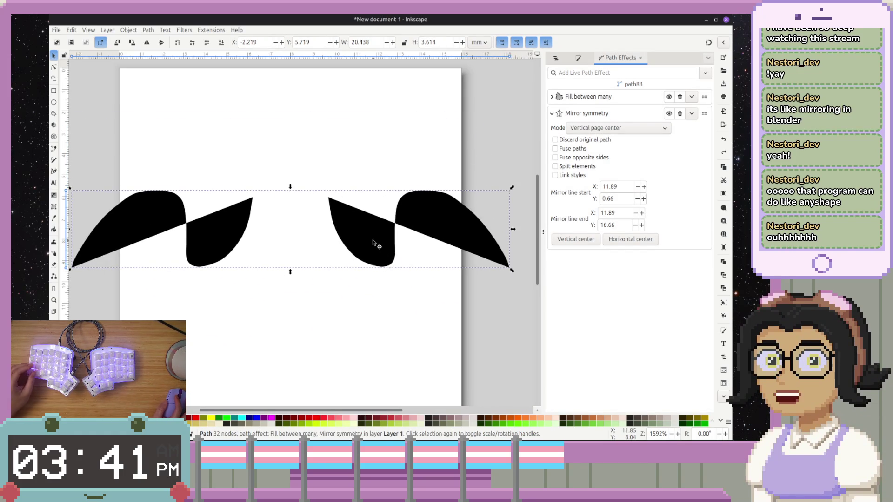
pyautogui.hotkey('ctrl', 'z')
pyautogui.hotkey('ctrl', 'z')
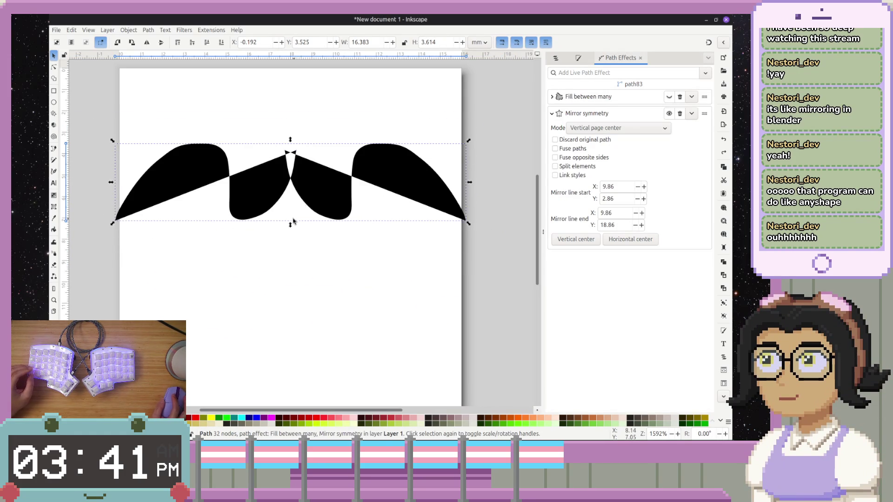
pyautogui.click(293, 193)
pyautogui.moveTo(290, 182)
pyautogui.mouseDown()
pyautogui.moveTo(380, 185)
pyautogui.moveTo(326, 191)
pyautogui.moveTo(398, 183)
pyautogui.moveTo(279, 177)
pyautogui.mouseUp()
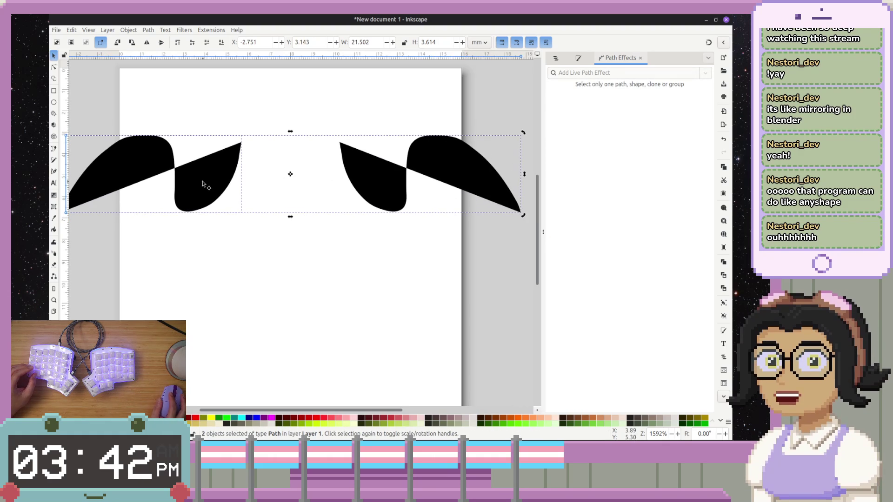
# - Spread then narrow the mirrored halves, moving the mirror line to X 12.42, and deselect
pyautogui.click(391, 177)
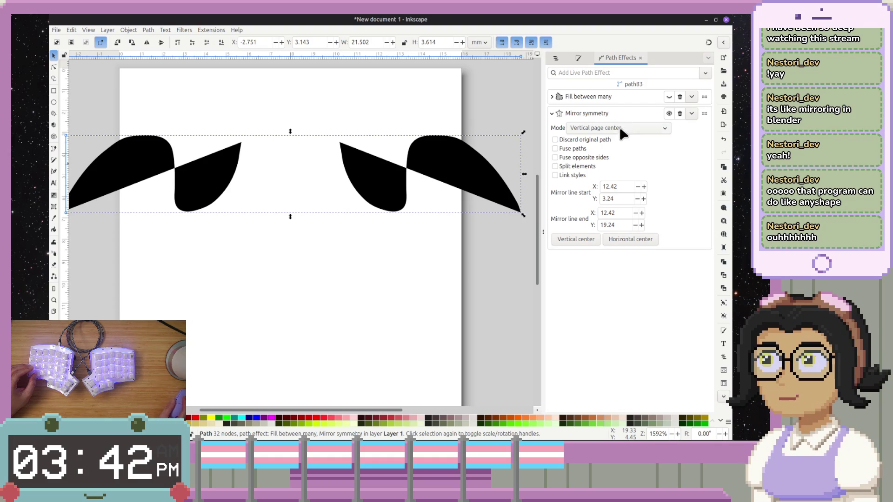
pyautogui.moveTo(389, 186)
pyautogui.mouseDown()
pyautogui.moveTo(347, 183)
pyautogui.moveTo(425, 176)
pyautogui.mouseUp()
pyautogui.moveTo(144, 178)
pyautogui.mouseDown()
pyautogui.moveTo(250, 177)
pyautogui.moveTo(235, 171)
pyautogui.moveTo(229, 255)
pyautogui.moveTo(267, 145)
pyautogui.moveTo(215, 241)
pyautogui.moveTo(197, 185)
pyautogui.moveTo(247, 169)
pyautogui.moveTo(242, 186)
pyautogui.mouseUp()
pyautogui.click(273, 291)
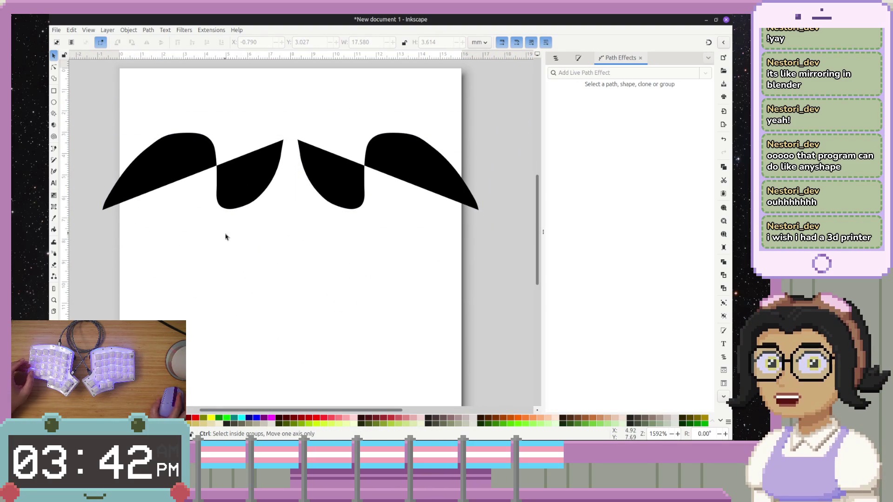
# - Zoom out of the drawing and switch to the OpenSCAD homepage in Firefox
pyautogui.keyDown('ctrl'); pyautogui.scroll(-1, 233, 240); pyautogui.keyUp('ctrl')
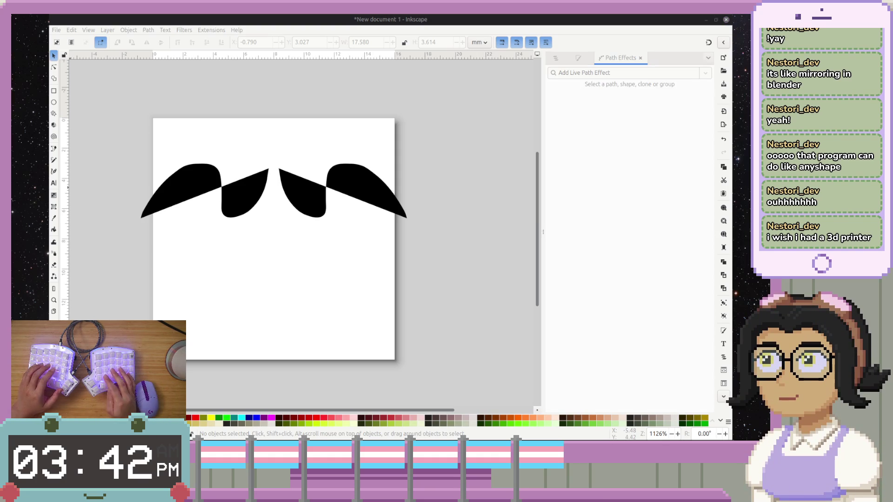
pyautogui.hotkey('alt', 'Tab')
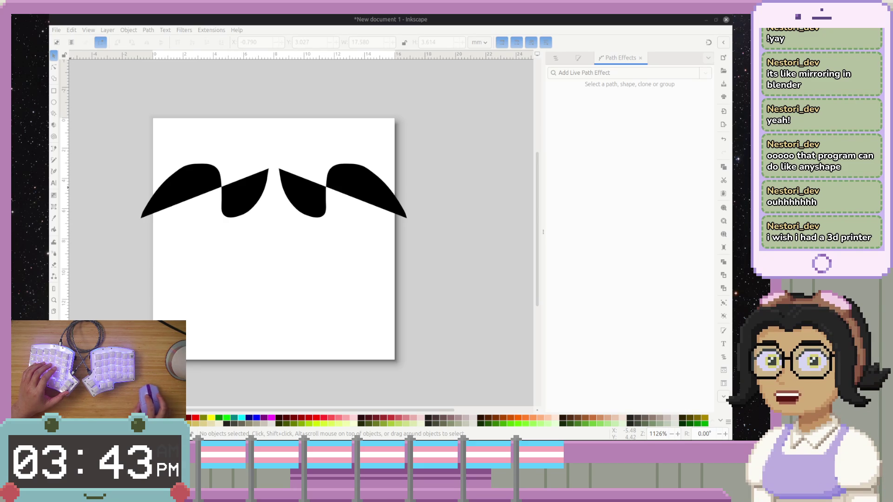
pyautogui.hotkey('alt', 'Tab')
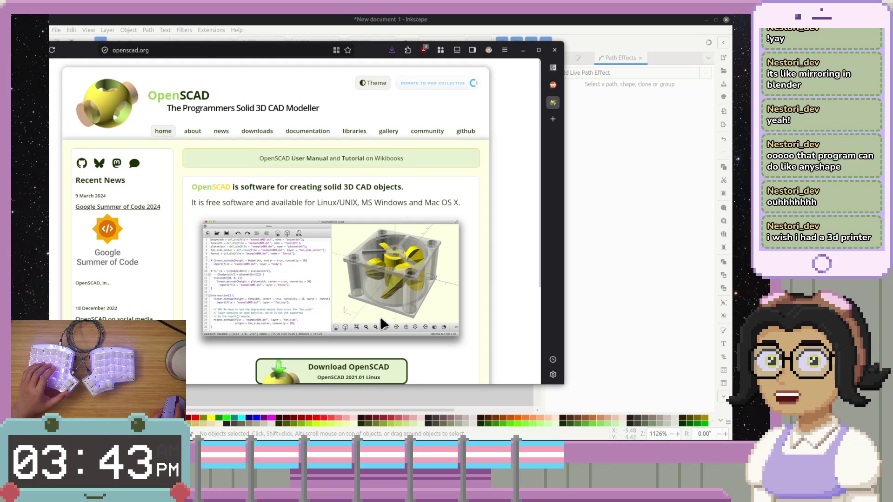
# - From openscad.org, open the manual contents and the User Interface chapter, then return
pyautogui.scroll(-3, 379, 316)
pyautogui.scroll(1, 381, 314)
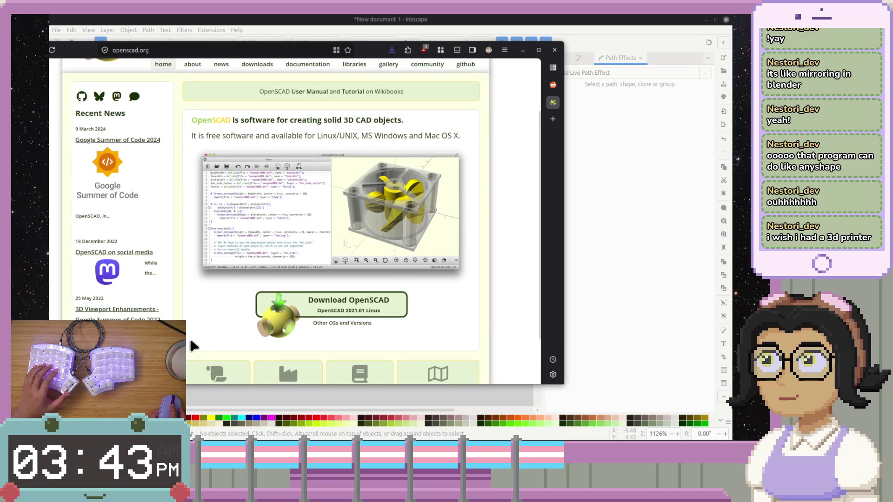
pyautogui.scroll(-2, 191, 331)
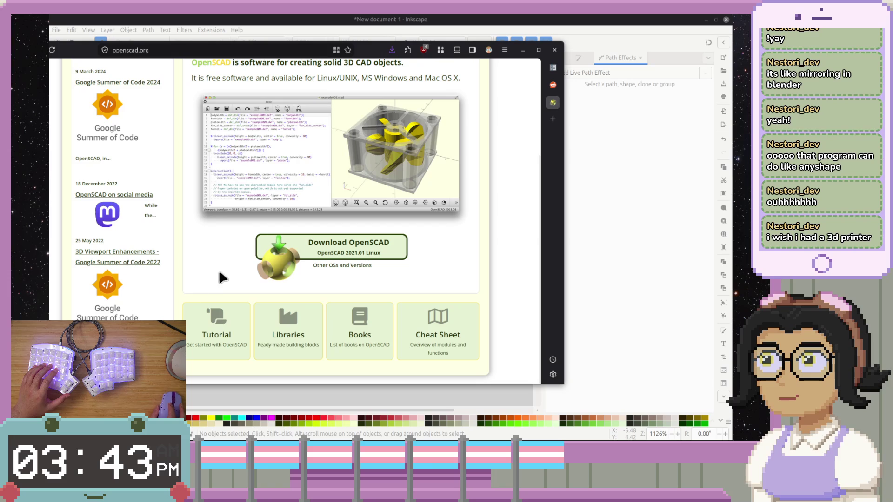
pyautogui.click(207, 326)
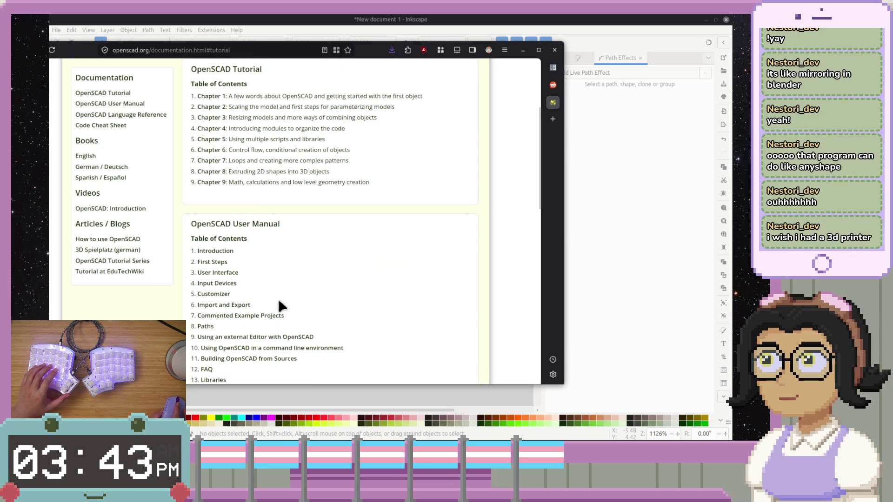
pyautogui.click(230, 274)
pyautogui.scroll(-2, 225, 283)
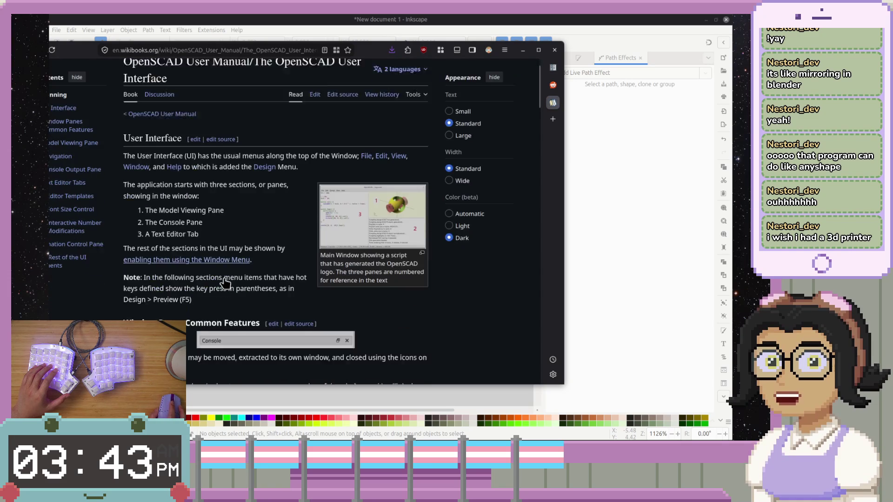
pyautogui.hotkey('alt', 'Left')
# - Open the General language reference page and read its Operators code examples
pyautogui.scroll(-2, 213, 333)
pyautogui.scroll(-5, 214, 341)
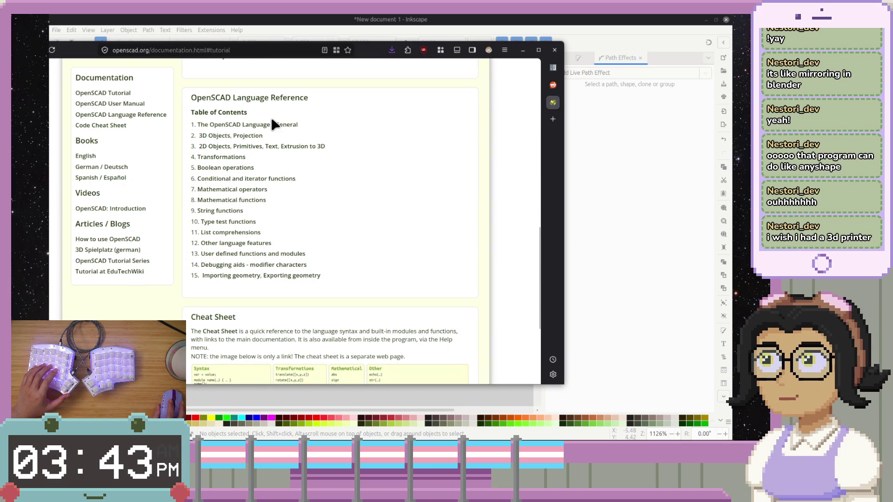
pyautogui.click(273, 124)
pyautogui.scroll(-5, 241, 299)
pyautogui.scroll(3, 302, 225)
pyautogui.moveTo(76, 52); pyautogui.dragTo(185, 39)
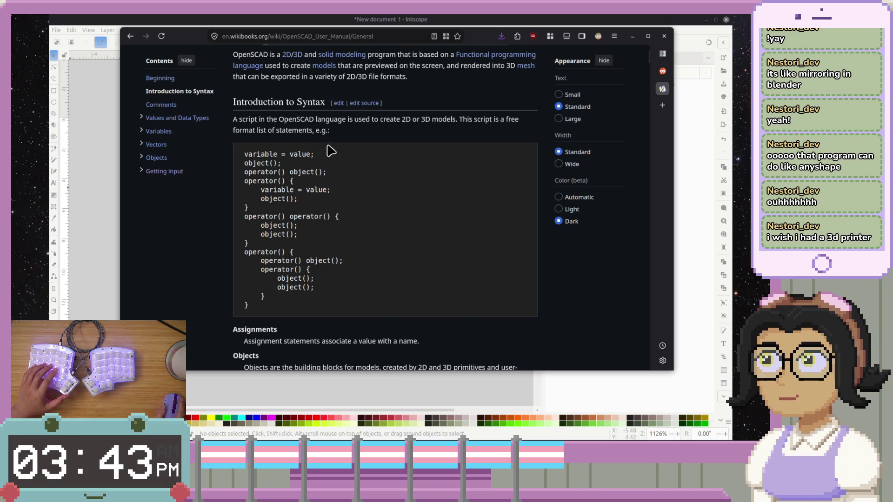
pyautogui.scroll(-8, 328, 150)
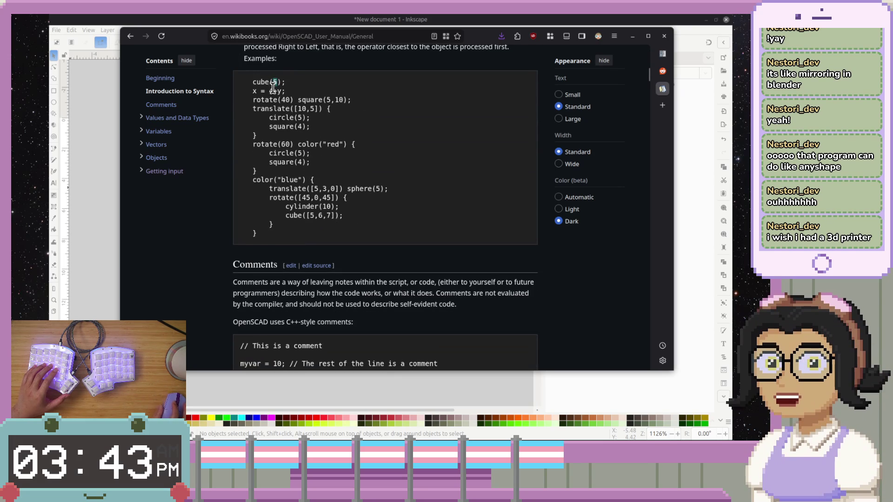
pyautogui.moveTo(251, 90); pyautogui.dragTo(352, 101)
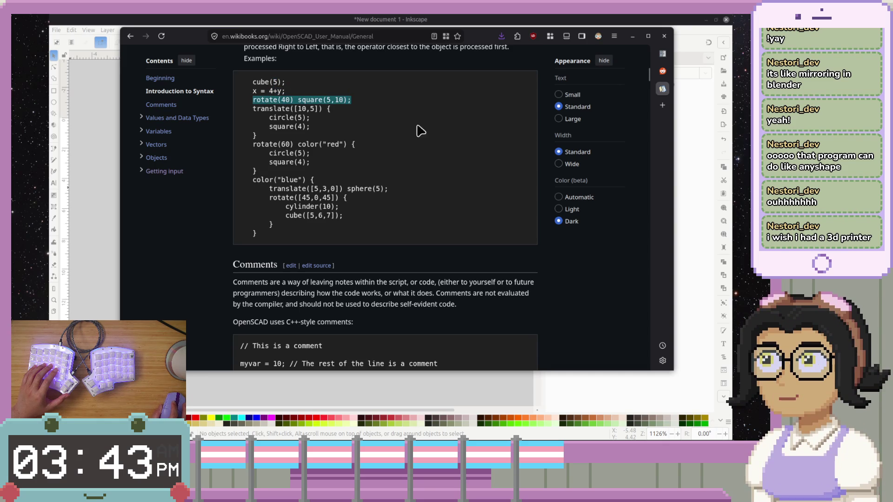
pyautogui.click(434, 169)
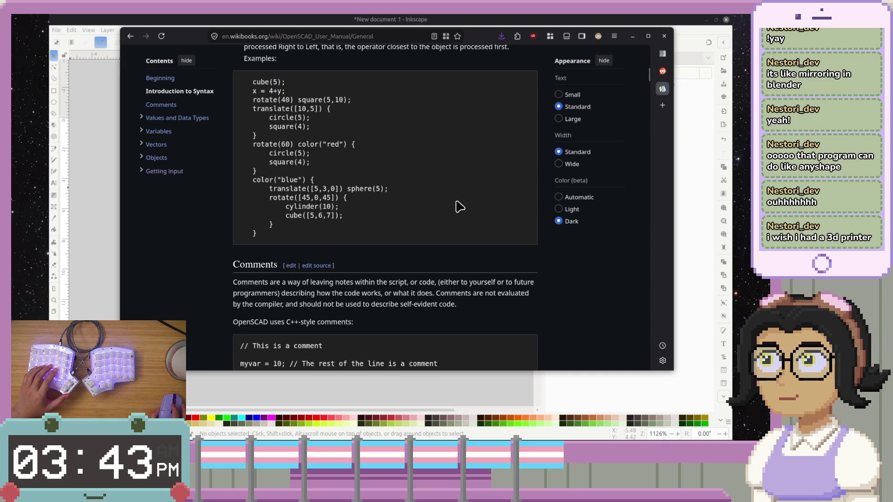
pyautogui.scroll(2, 275, 246)
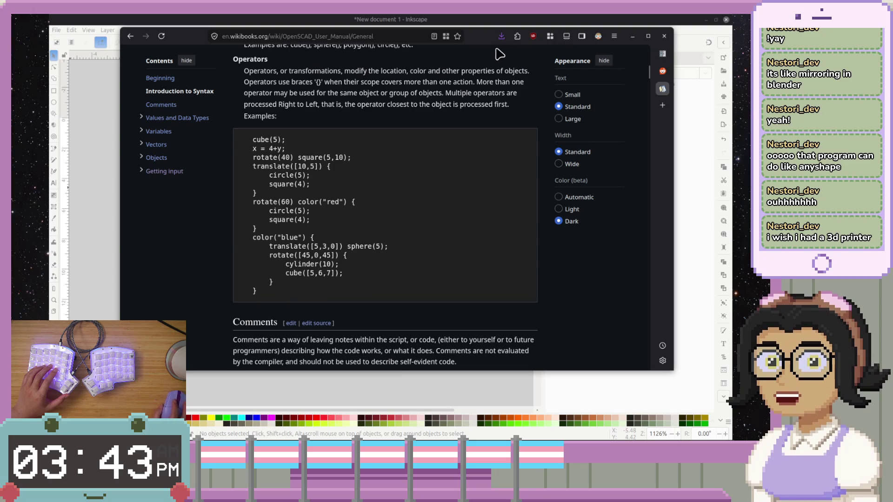
pyautogui.moveTo(488, 40)
pyautogui.mouseDown()
pyautogui.moveTo(457, 51)
pyautogui.moveTo(0, 51)
pyautogui.mouseUp()
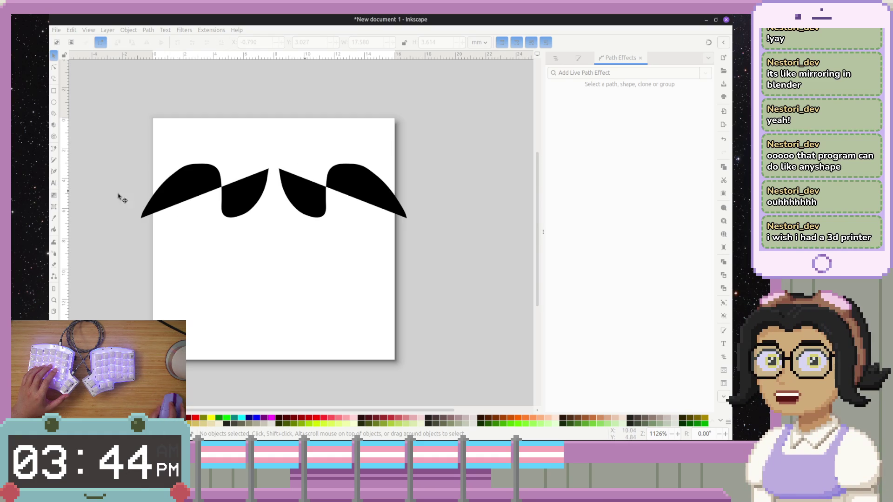
# - Select all the mirrored wing shapes and delete them to leave a blank page
pyautogui.hotkey('ctrl', 'a')
pyautogui.press('Delete')
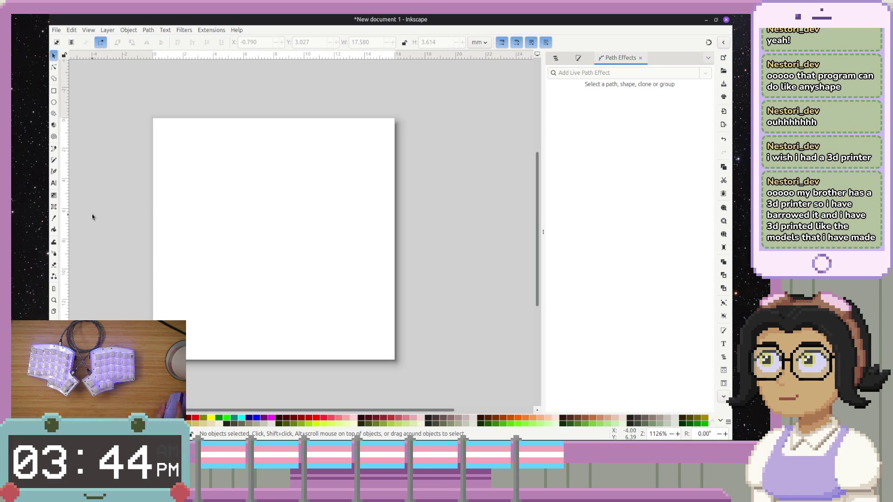
pyautogui.click(51, 148)
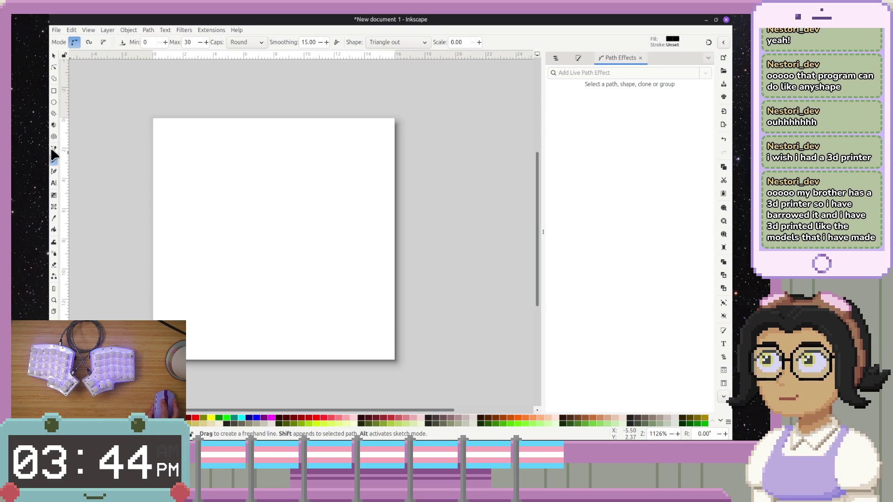
# - Set the Pencil tool's shape to Triangle in, then draw and undo a test stroke
pyautogui.click(51, 148)
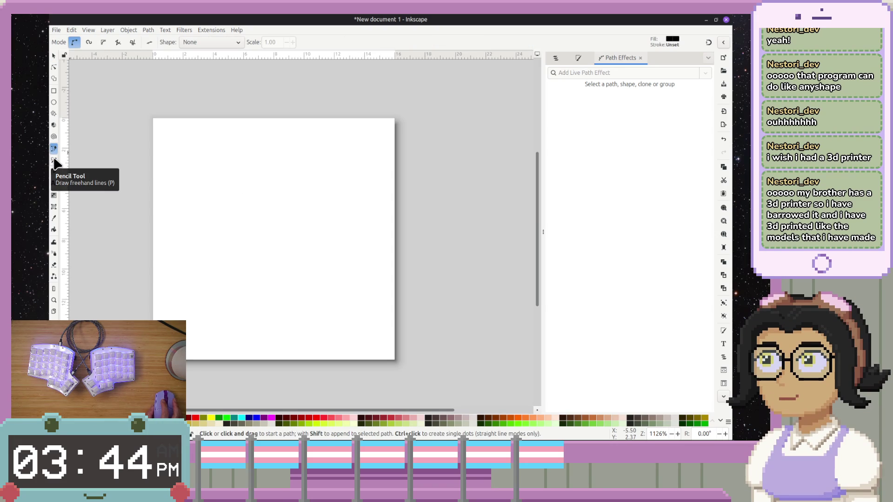
pyautogui.click(54, 160)
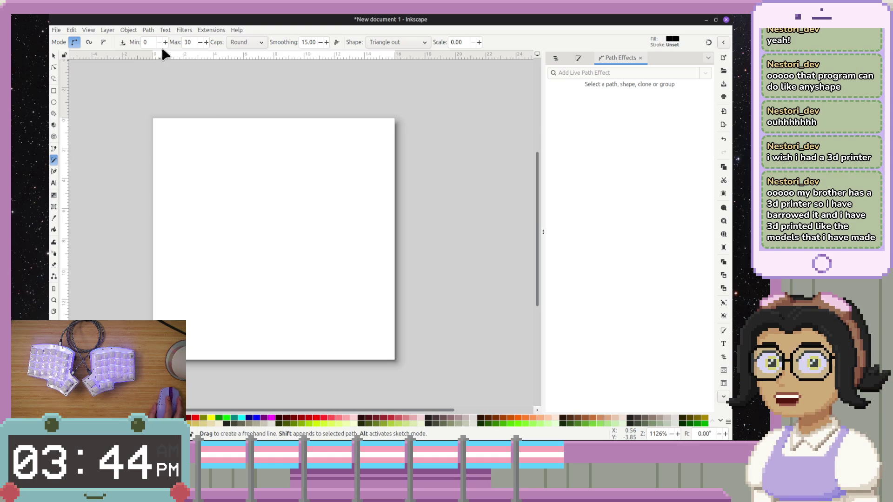
pyautogui.click(407, 44)
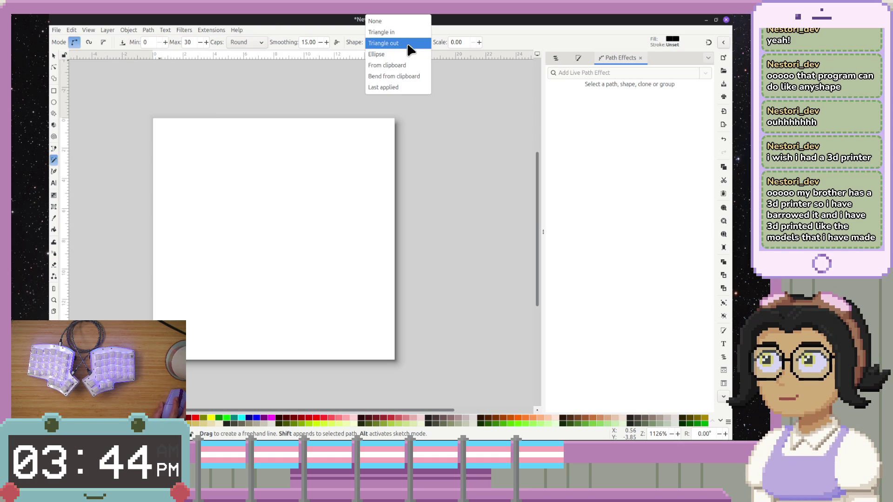
pyautogui.click(409, 32)
pyautogui.moveTo(185, 272)
pyautogui.mouseDown()
pyautogui.moveTo(279, 218)
pyautogui.moveTo(339, 279)
pyautogui.mouseUp()
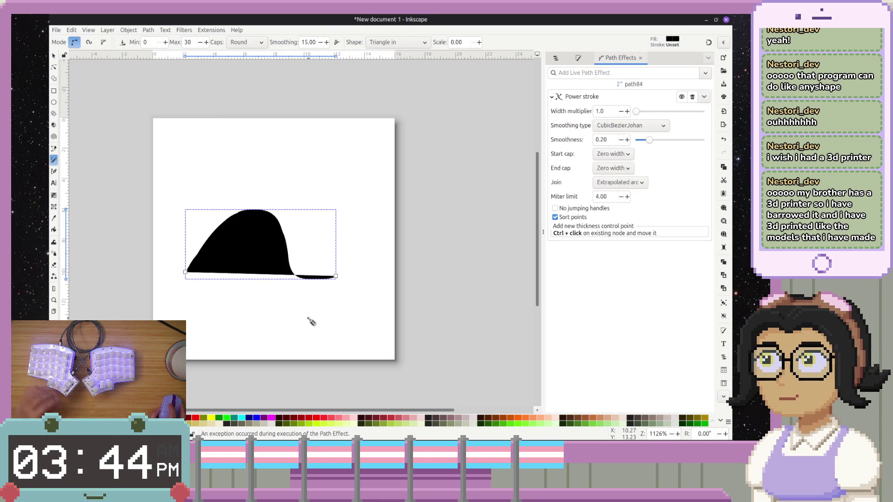
pyautogui.hotkey('ctrl', 'z')
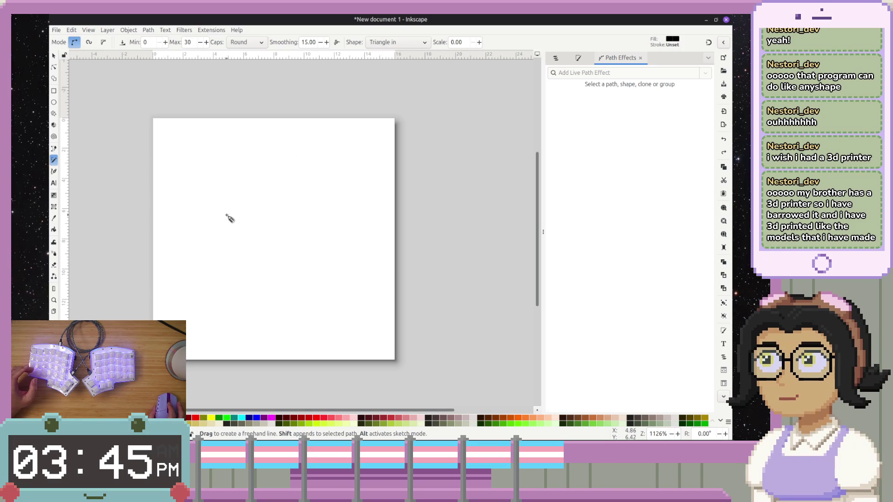
pyautogui.keyDown('ctrl'); pyautogui.scroll(1, 239, 210); pyautogui.keyUp('ctrl')
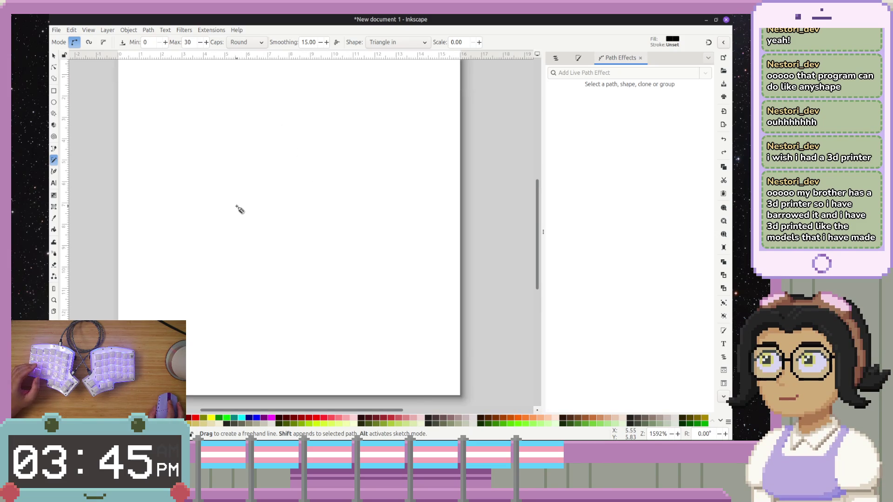
pyautogui.moveTo(275, 249); pyautogui.dragTo(266, 240)
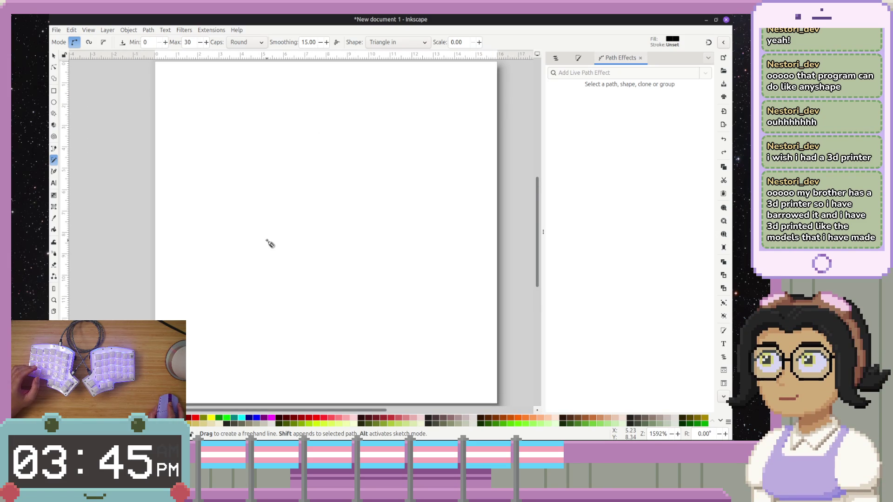
pyautogui.keyDown('ctrl'); pyautogui.scroll(2, 304, 244); pyautogui.keyUp('ctrl')
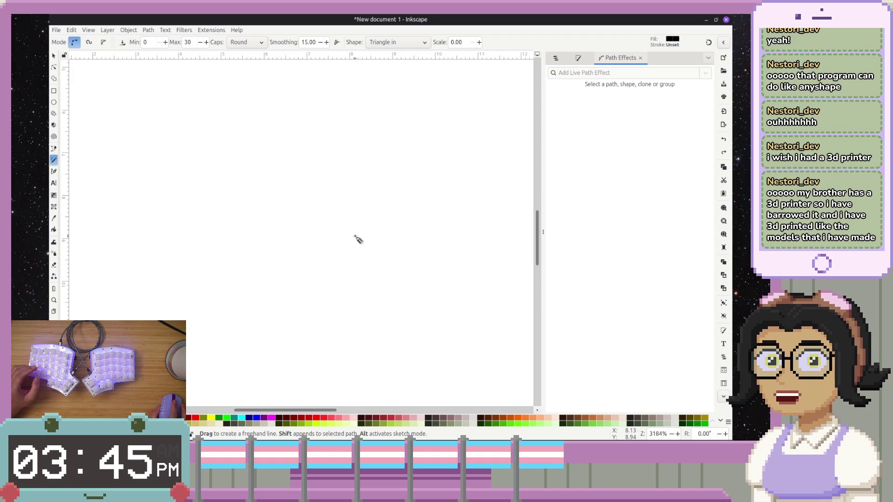
pyautogui.keyDown('ctrl'); pyautogui.scroll(-2, 359, 231); pyautogui.keyUp('ctrl')
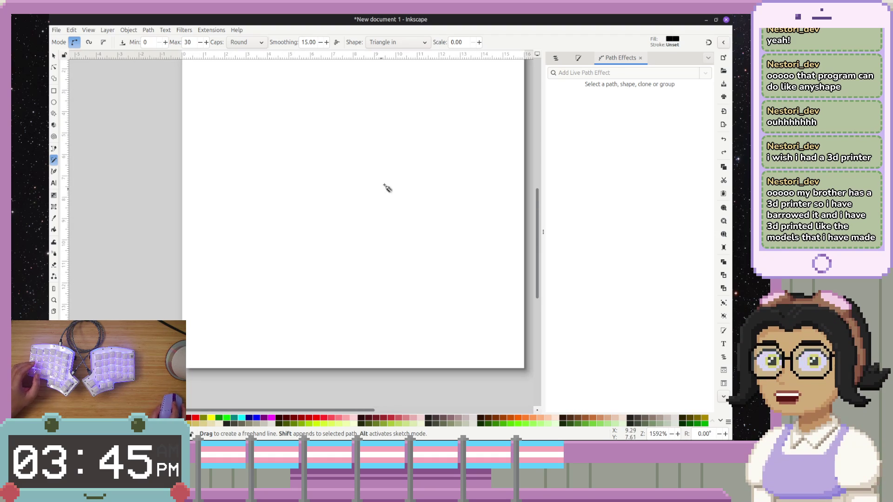
pyautogui.scroll(2, 395, 186)
pyautogui.hscroll(1, 395, 186)
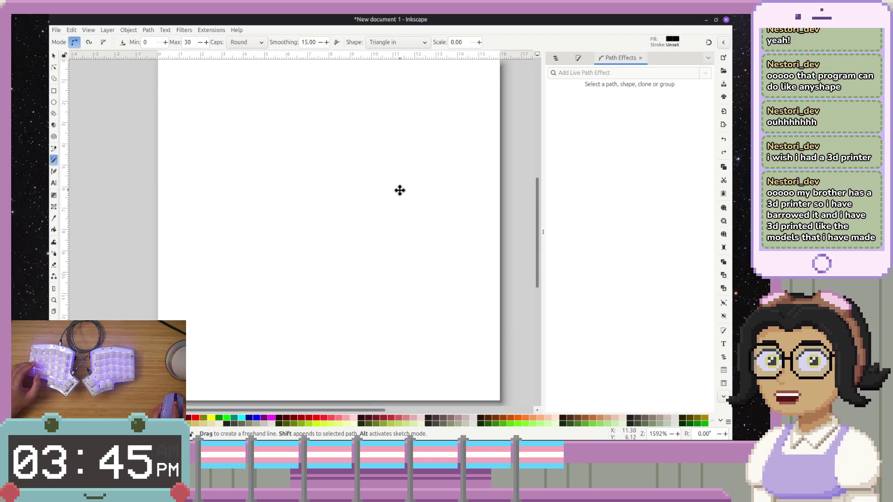
pyautogui.moveTo(400, 189); pyautogui.dragTo(399, 192)
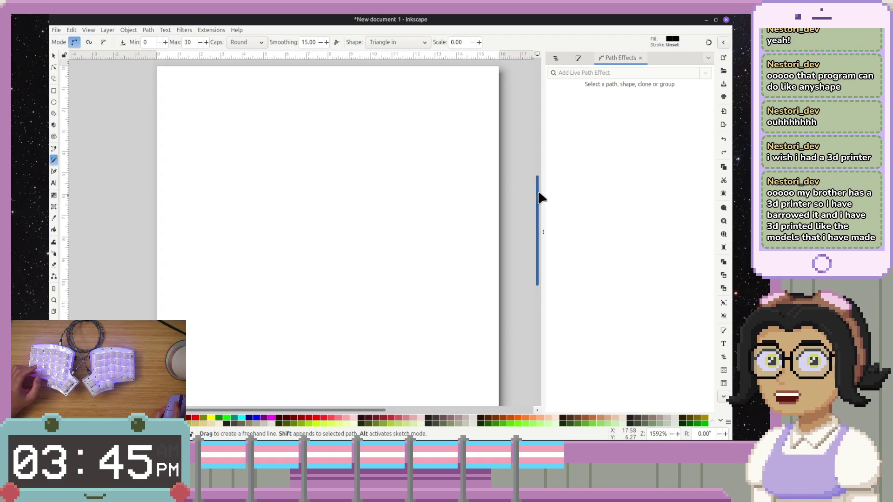
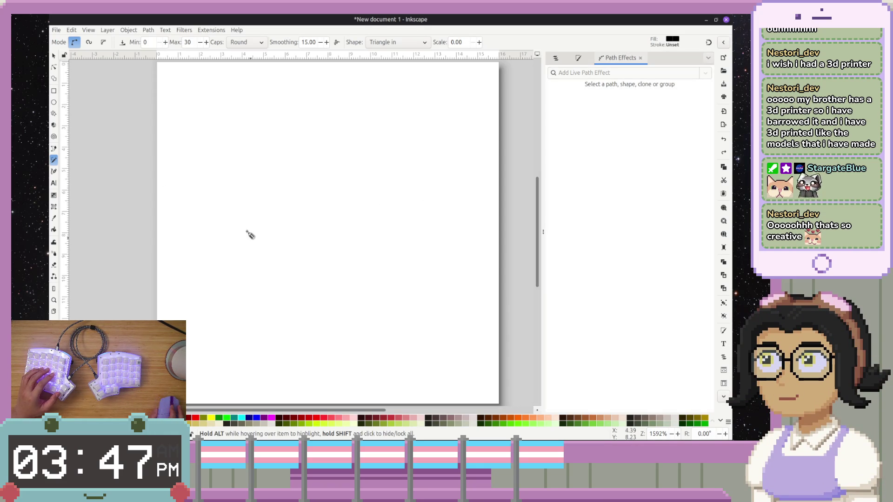
# - Draw a short test freehand stroke with the Pencil tool, then undo it
pyautogui.click(54, 56)
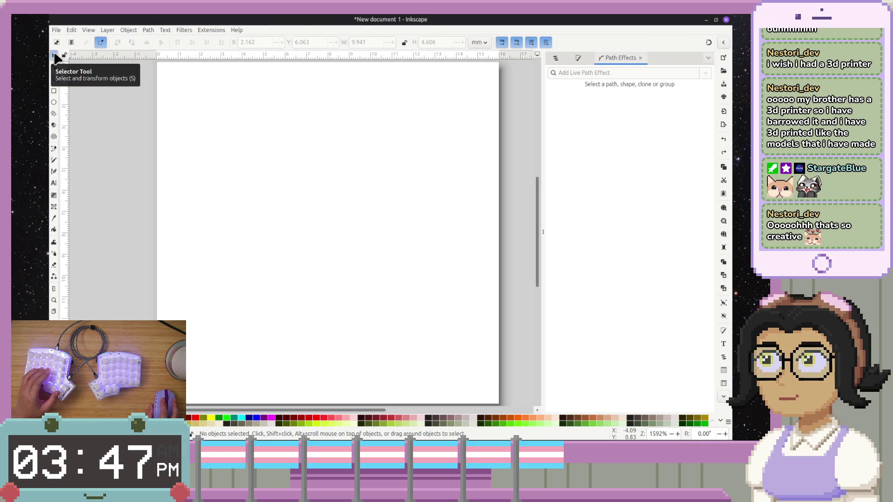
pyautogui.click(54, 103)
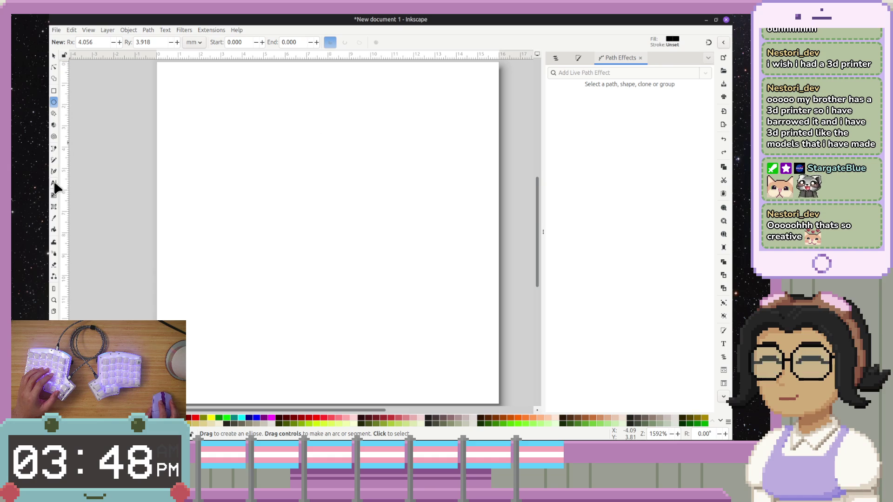
pyautogui.click(54, 160)
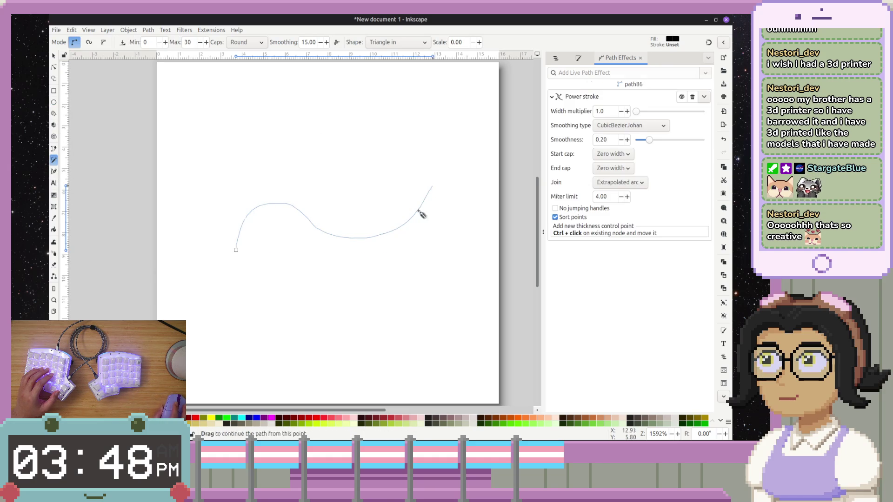
pyautogui.moveTo(427, 198); pyautogui.dragTo(430, 186)
pyautogui.hotkey('ctrl', 'z')
# - Start a curved Bezier path with adjusted handles, then discard it unfinished
pyautogui.click(54, 148)
pyautogui.moveTo(261, 269); pyautogui.dragTo(335, 194)
pyautogui.moveTo(458, 182); pyautogui.dragTo(312, 205)
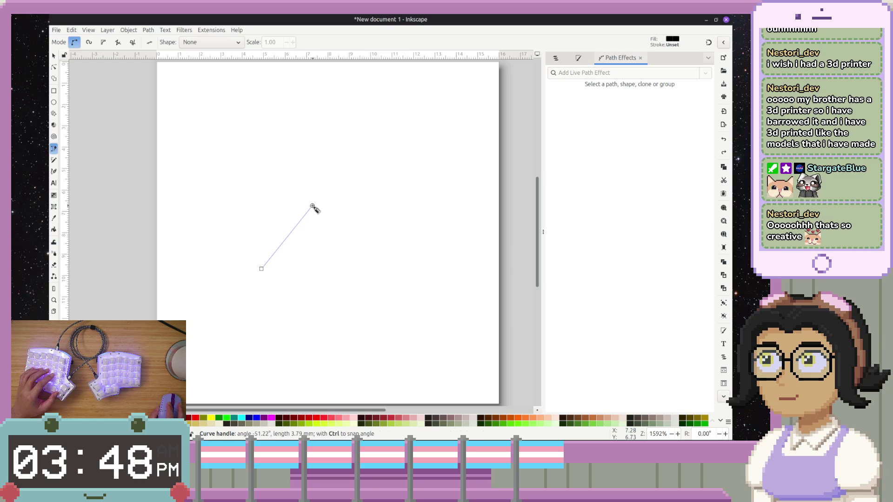
pyautogui.click(472, 294)
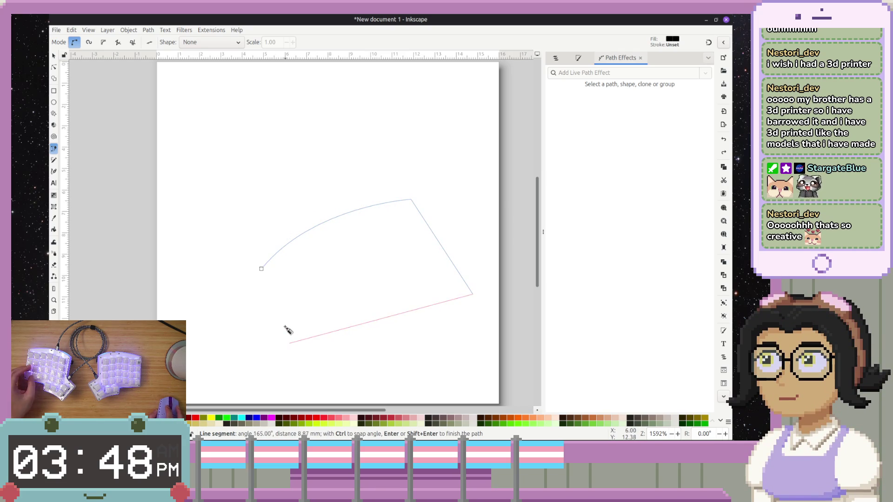
pyautogui.press('Escape')
# - Draw a closed, black-filled Bezier shape from three curved nodes
pyautogui.moveTo(191, 310)
pyautogui.mouseDown()
pyautogui.moveTo(317, 241)
pyautogui.moveTo(246, 235)
pyautogui.moveTo(249, 215)
pyautogui.mouseUp()
pyautogui.moveTo(318, 204)
pyautogui.mouseDown()
pyautogui.moveTo(442, 239)
pyautogui.moveTo(388, 244)
pyautogui.mouseUp()
pyautogui.moveTo(339, 224)
pyautogui.mouseDown()
pyautogui.moveTo(348, 193)
pyautogui.moveTo(339, 225)
pyautogui.mouseUp()
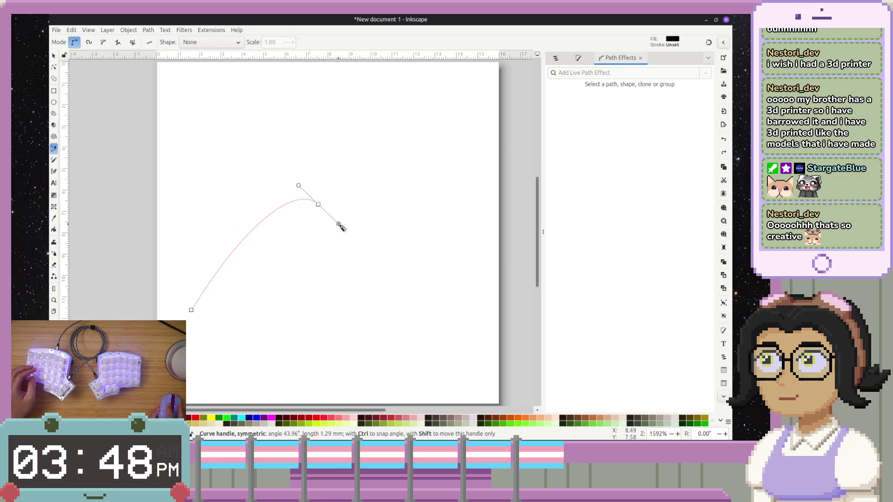
pyautogui.moveTo(402, 291); pyautogui.dragTo(377, 302)
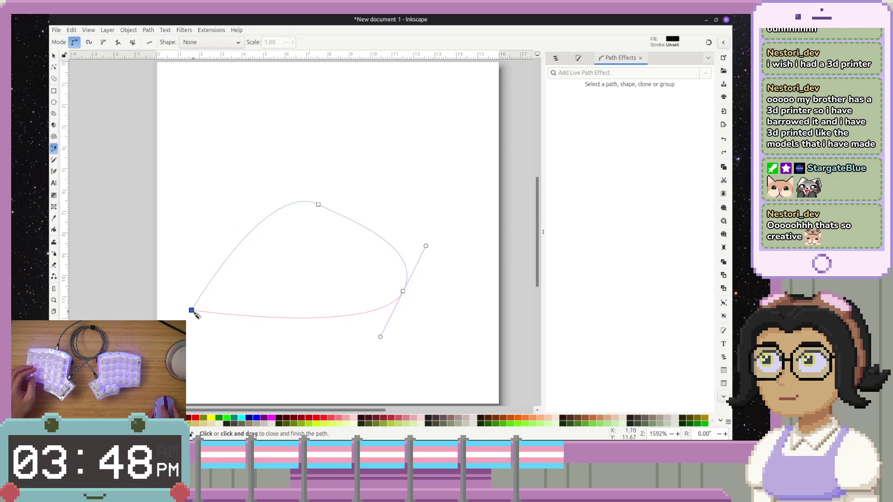
pyautogui.click(191, 311)
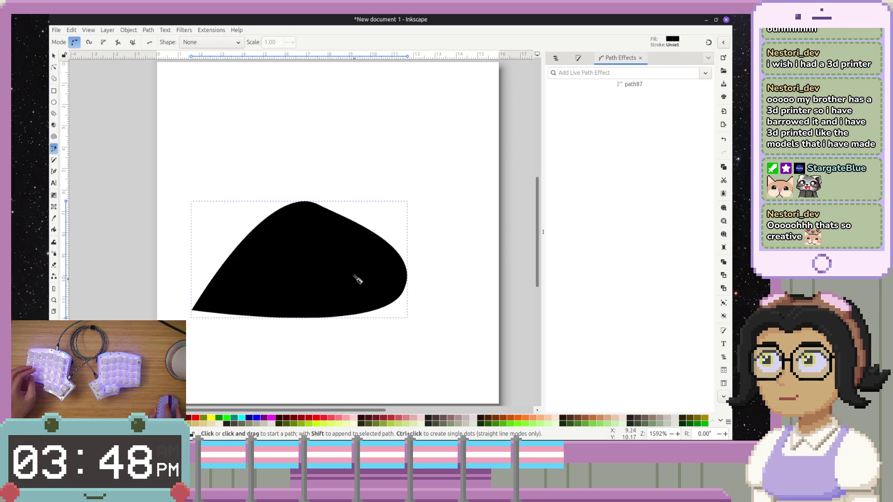
# - Undo the last change and cancel the Bezier drawing in progress
pyautogui.click(54, 55)
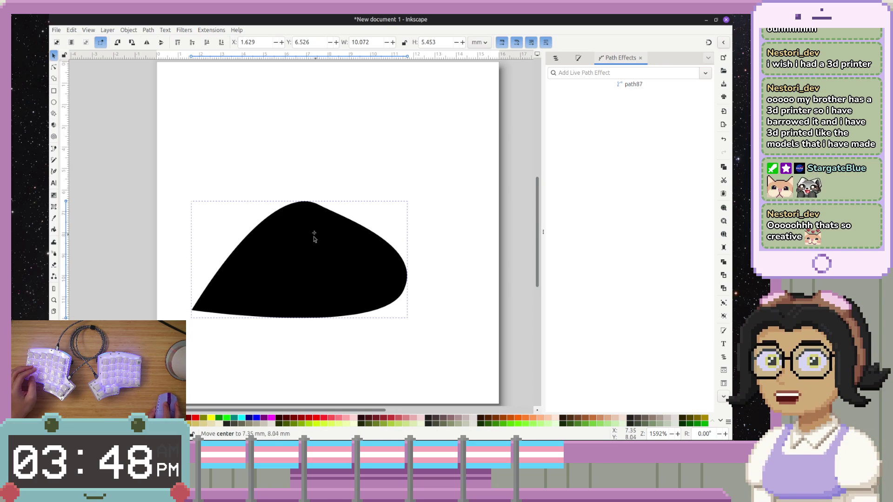
pyautogui.hotkey('ctrl', 'z')
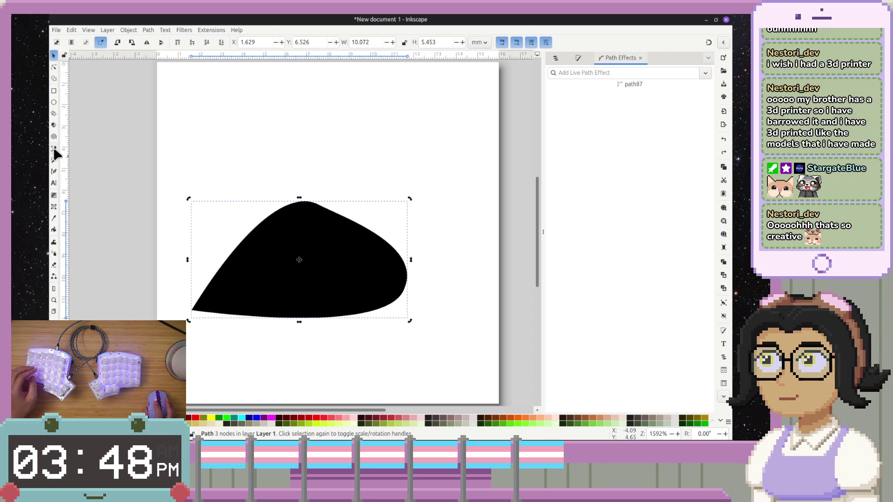
pyautogui.click(54, 148)
pyautogui.press('Escape')
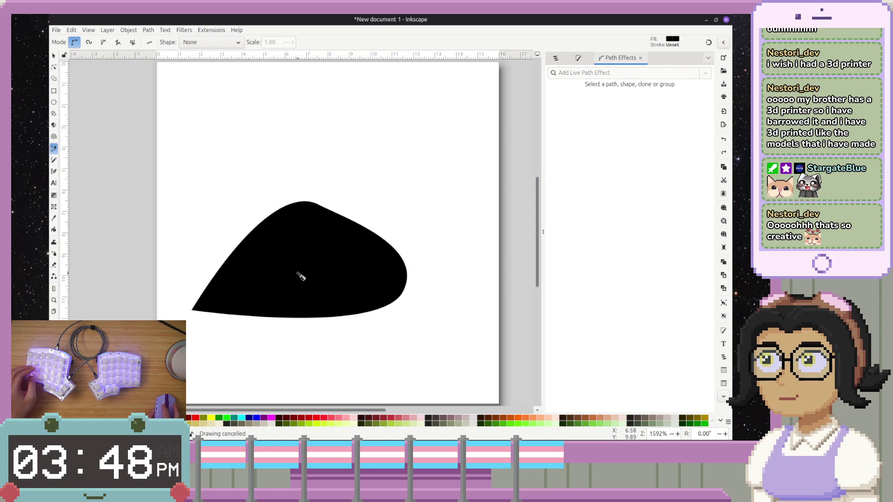
# - In Layers and Objects, delete path87, path82 and the remaining leftover paths
pyautogui.click(553, 58)
pyautogui.click(574, 92)
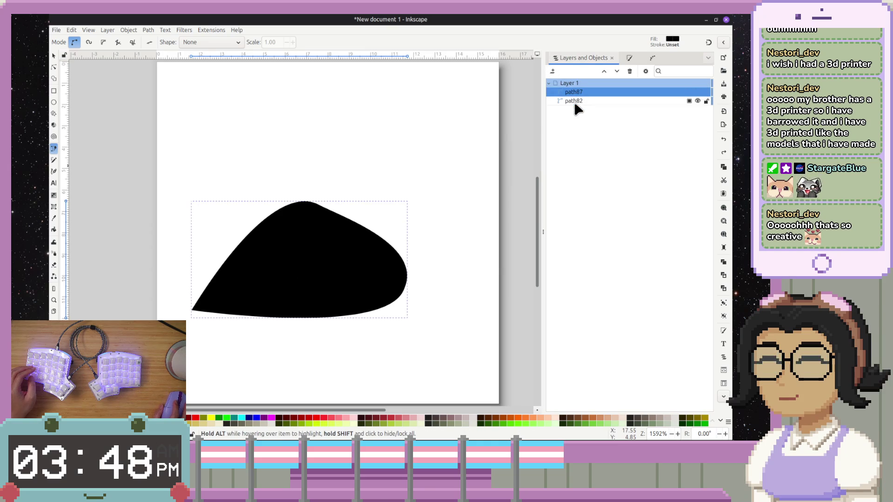
pyautogui.press('Delete')
pyautogui.click(576, 93)
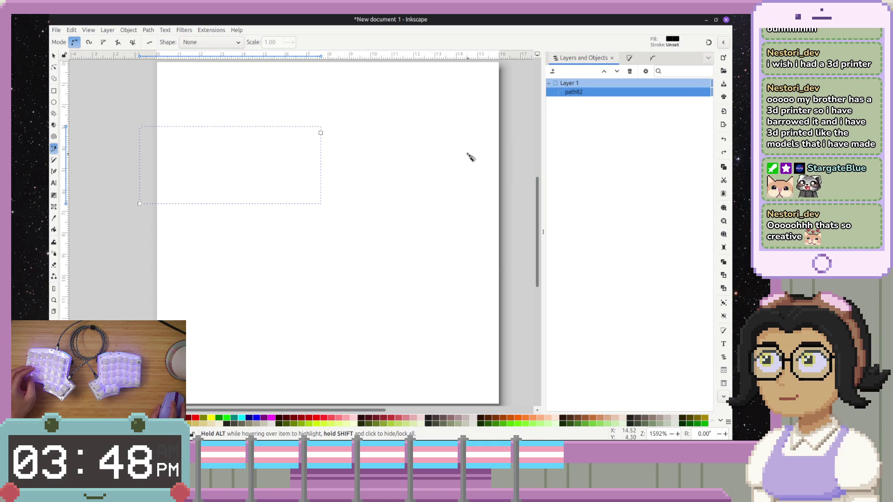
pyautogui.press('Delete')
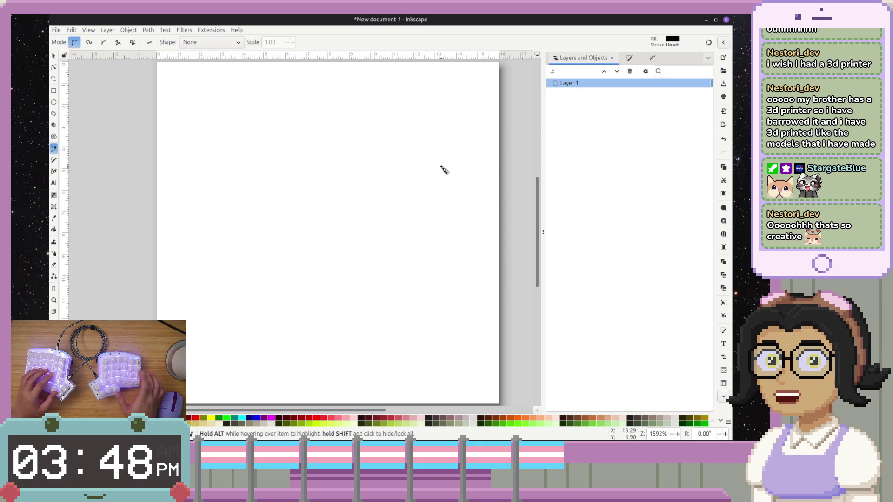
pyautogui.press('Delete')
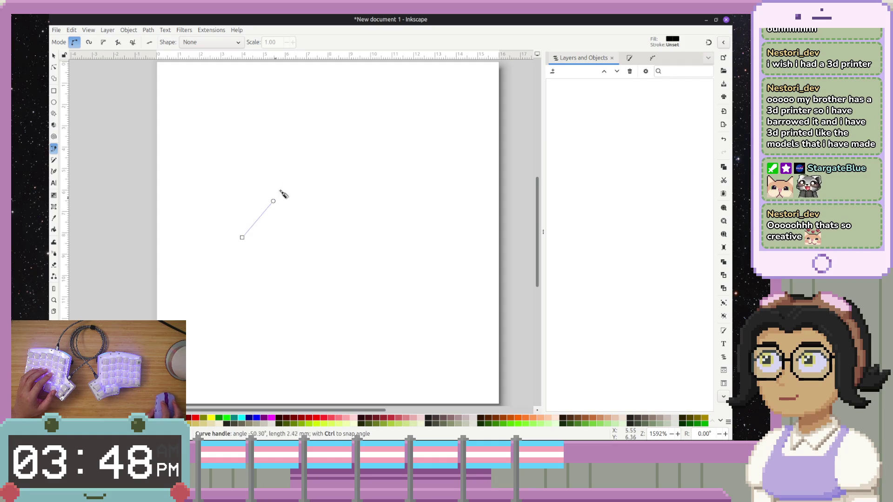
# - Draw a closed, filled Bezier shape with three curved nodes
pyautogui.moveTo(402, 169)
pyautogui.mouseDown()
pyautogui.moveTo(444, 206)
pyautogui.moveTo(457, 194)
pyautogui.mouseUp()
pyautogui.moveTo(436, 278); pyautogui.dragTo(423, 281)
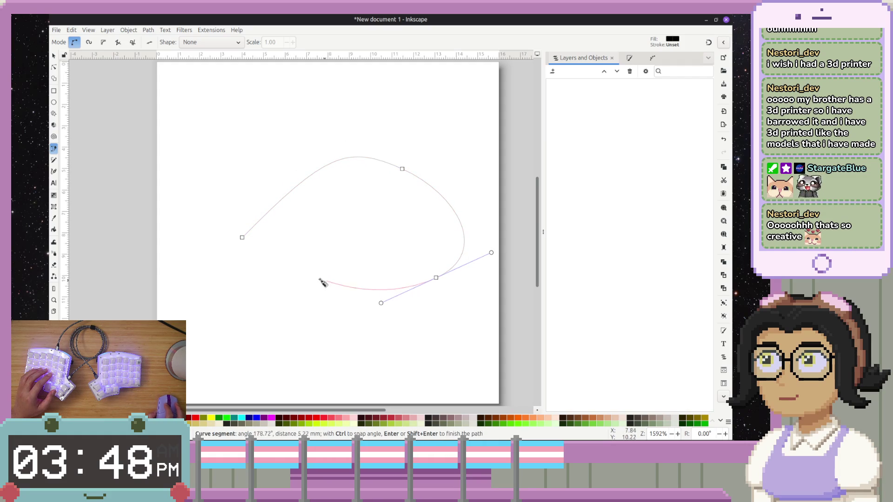
pyautogui.moveTo(246, 263); pyautogui.dragTo(252, 261)
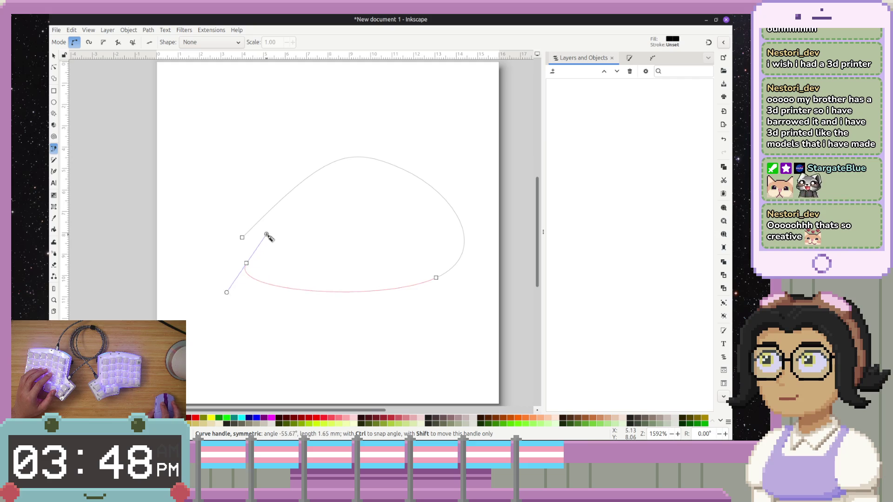
pyautogui.click(243, 238)
# - Zoom in, start and cancel a new curve, then undo the filled shape
pyautogui.keyDown('ctrl'); pyautogui.scroll(2, 251, 258); pyautogui.keyUp('ctrl')
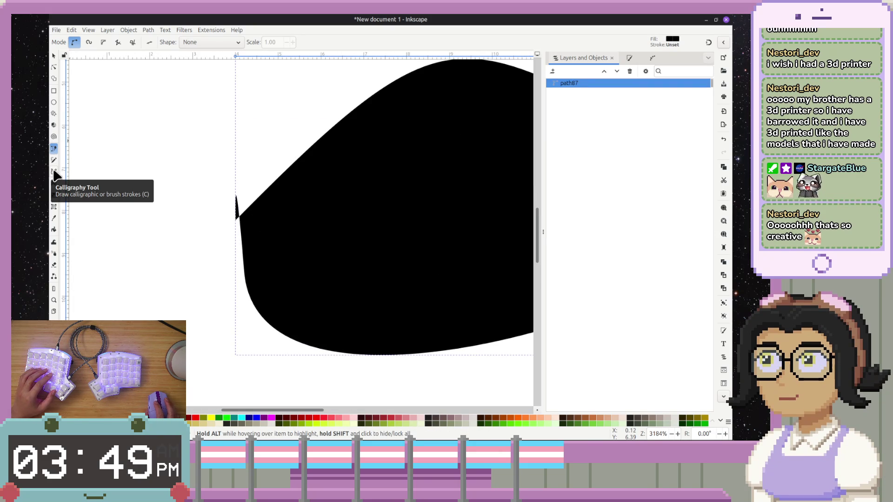
pyautogui.moveTo(237, 198)
pyautogui.mouseDown()
pyautogui.moveTo(277, 277)
pyautogui.moveTo(159, 275)
pyautogui.moveTo(186, 261)
pyautogui.mouseUp()
pyautogui.press('Escape')
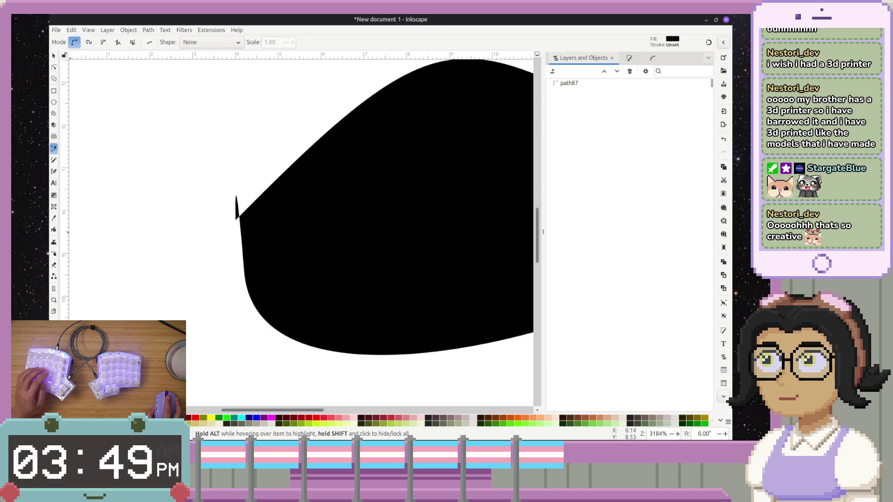
pyautogui.hotkey('ctrl', 'z')
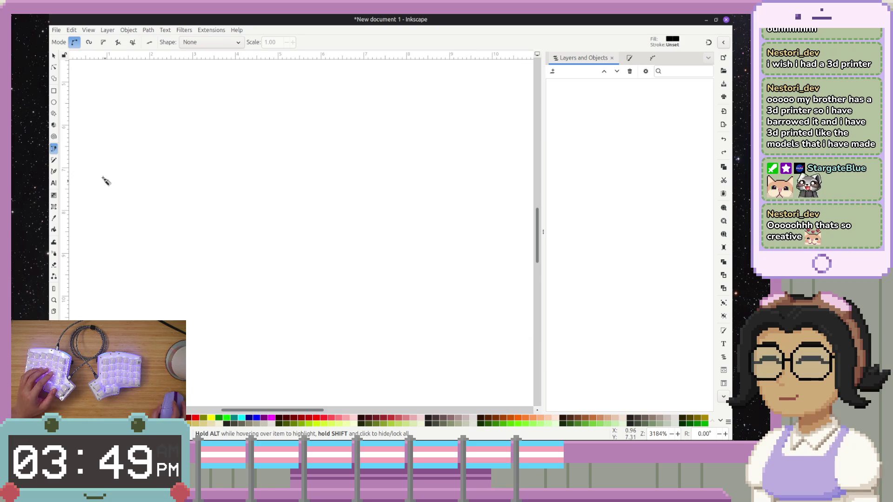
pyautogui.click(54, 159)
# - Set the Pencil Shape to Triangle out, draw a tapered test stroke, and undo it
pyautogui.click(398, 42)
pyautogui.click(386, 53)
pyautogui.moveTo(101, 257); pyautogui.dragTo(152, 206)
pyautogui.moveTo(434, 199); pyautogui.dragTo(442, 184)
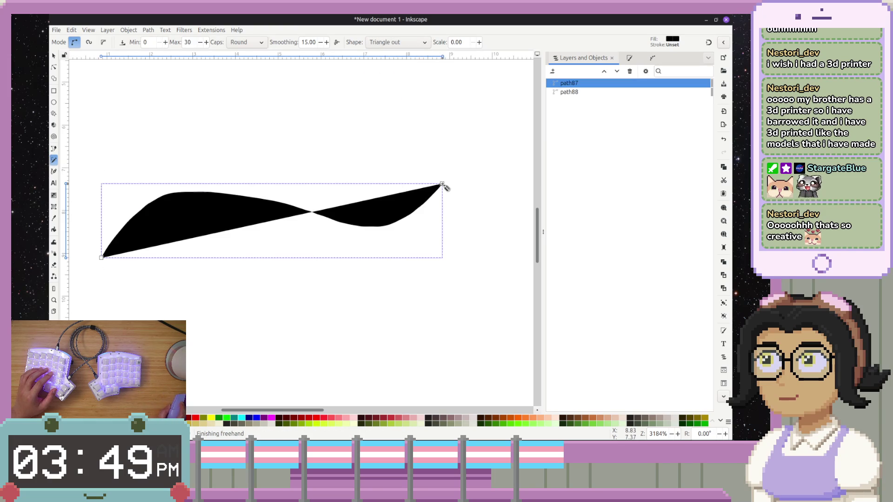
pyautogui.hotkey('ctrl', 'z')
# - Draw two more tapered freehand strokes and delete them, leaving the page empty
pyautogui.moveTo(132, 297); pyautogui.dragTo(203, 223)
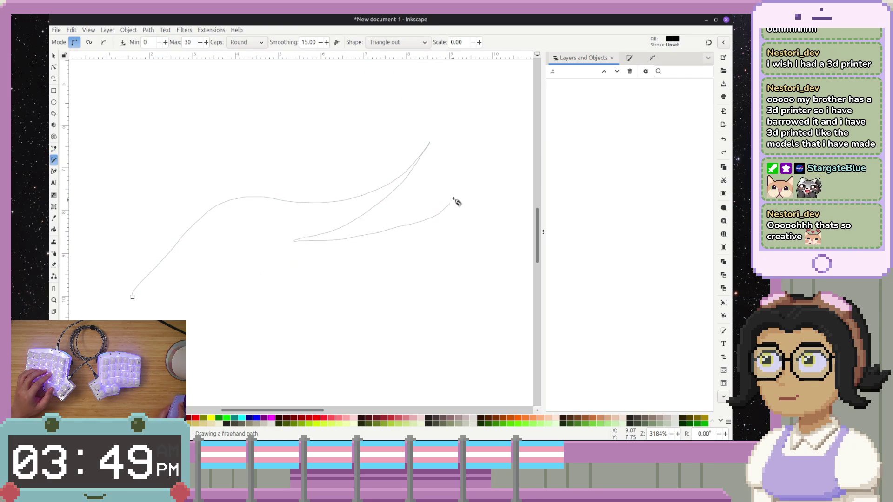
pyautogui.moveTo(438, 282); pyautogui.dragTo(203, 287)
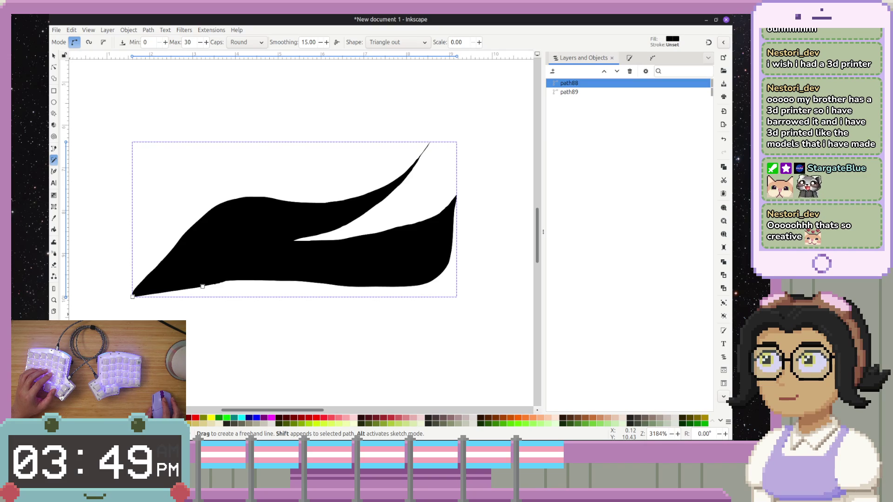
pyautogui.press('Delete')
pyautogui.moveTo(163, 274)
pyautogui.mouseDown()
pyautogui.moveTo(166, 263)
pyautogui.moveTo(211, 244)
pyautogui.moveTo(242, 273)
pyautogui.mouseUp()
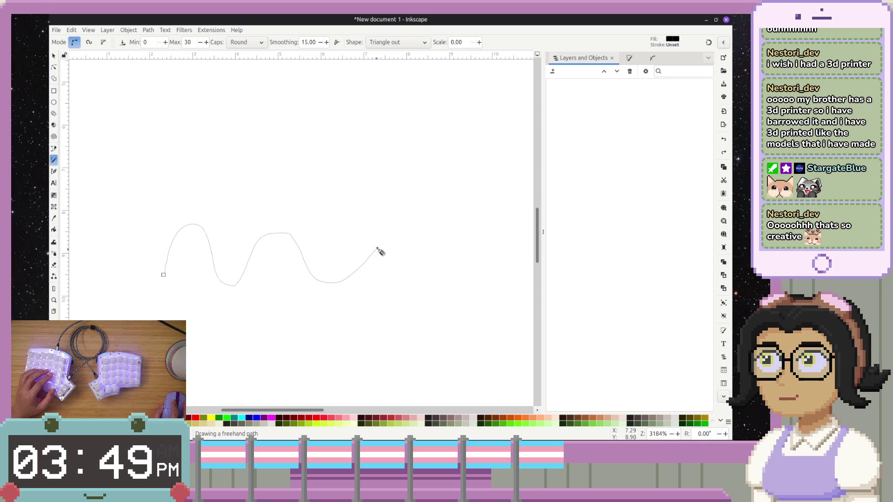
pyautogui.moveTo(378, 254); pyautogui.dragTo(377, 254)
pyautogui.press('Delete')
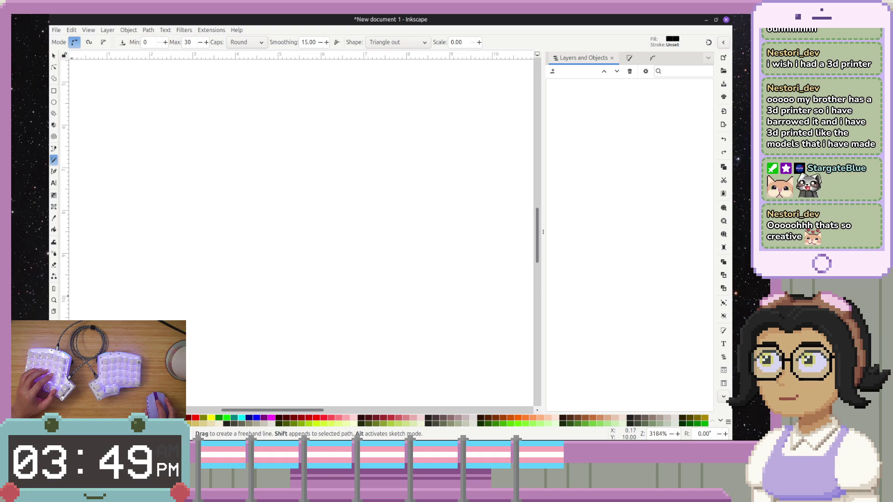
pyautogui.hotkey('alt', 'Tab')
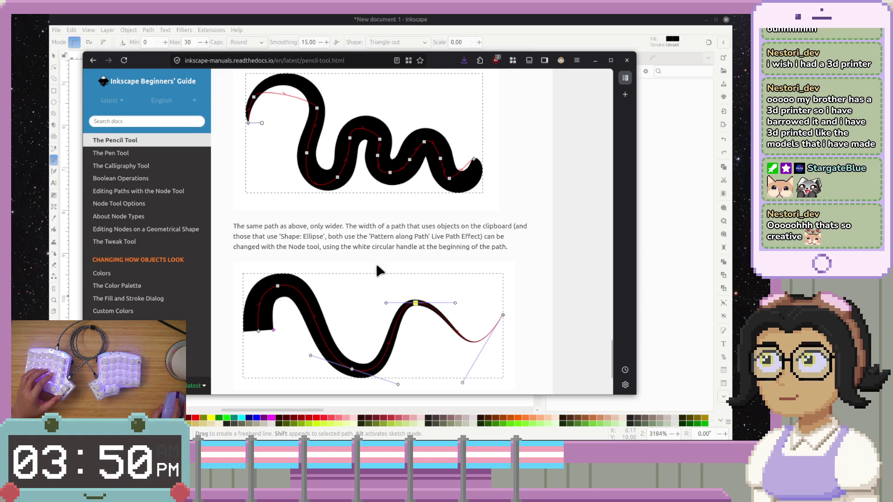
# - Scroll through the Pencil Tool guide, move the browser aside, and return to Inkscape
pyautogui.scroll(15, 391, 265)
pyautogui.scroll(15, 351, 271)
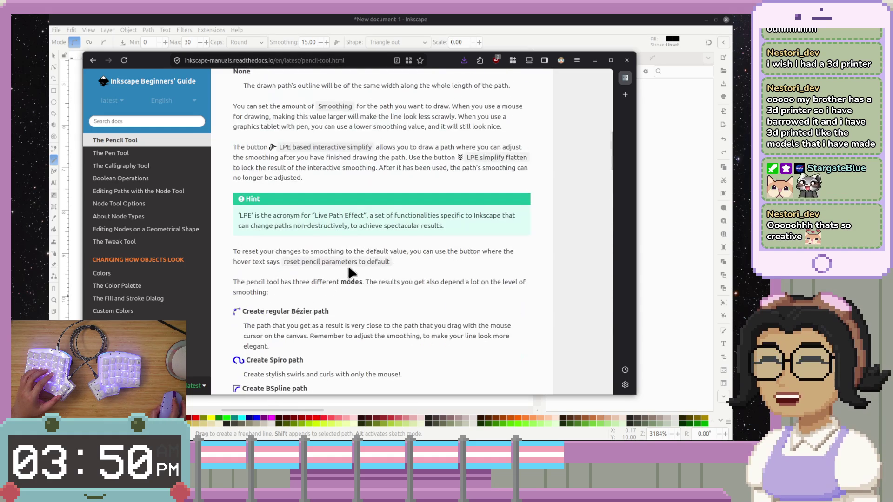
pyautogui.scroll(-5, 350, 271)
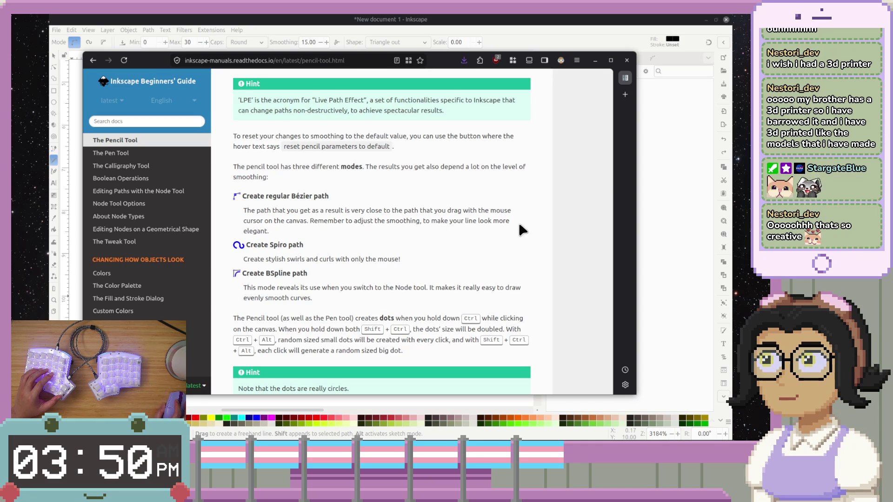
pyautogui.moveTo(468, 132); pyautogui.dragTo(48, 160)
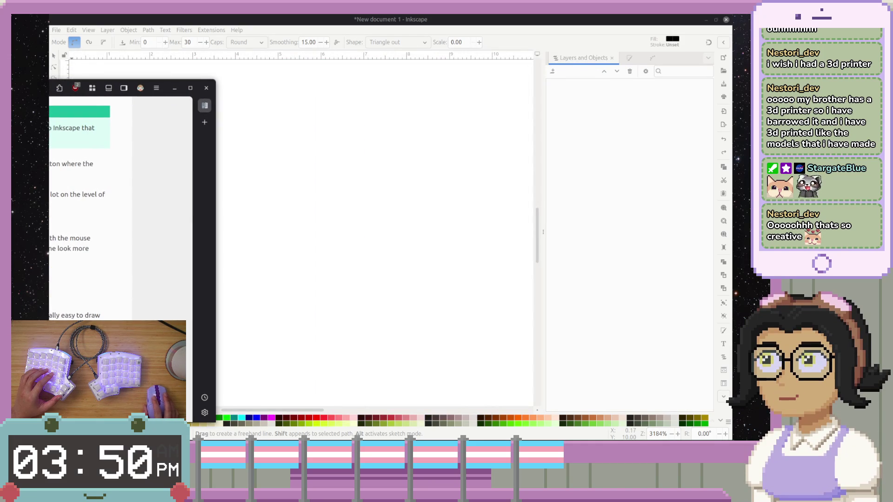
pyautogui.hotkey('alt', 'Tab')
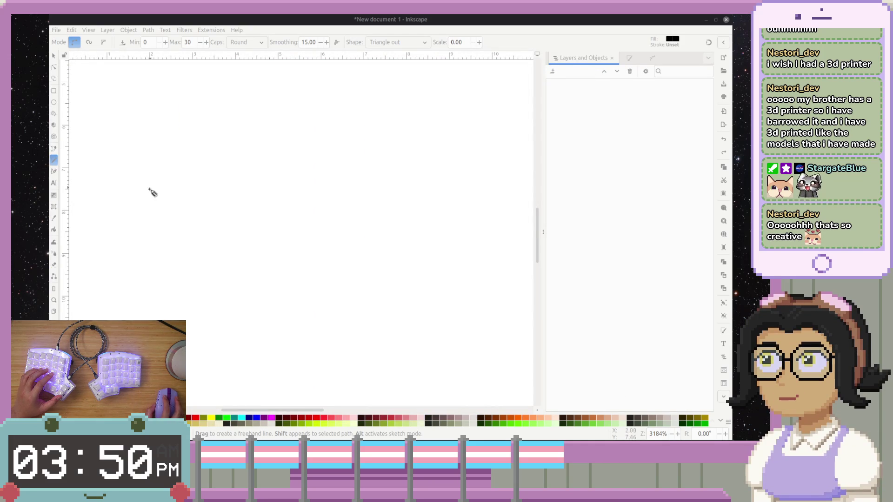
# - Undo the latest stroke and select the Smoothing value for editing
pyautogui.hotkey('ctrl', 'z')
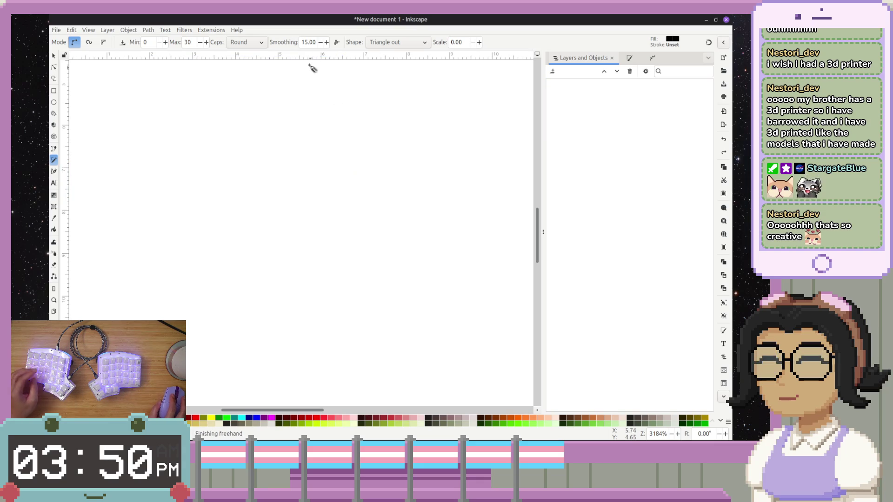
pyautogui.click(320, 42)
pyautogui.tripleClick(313, 45)
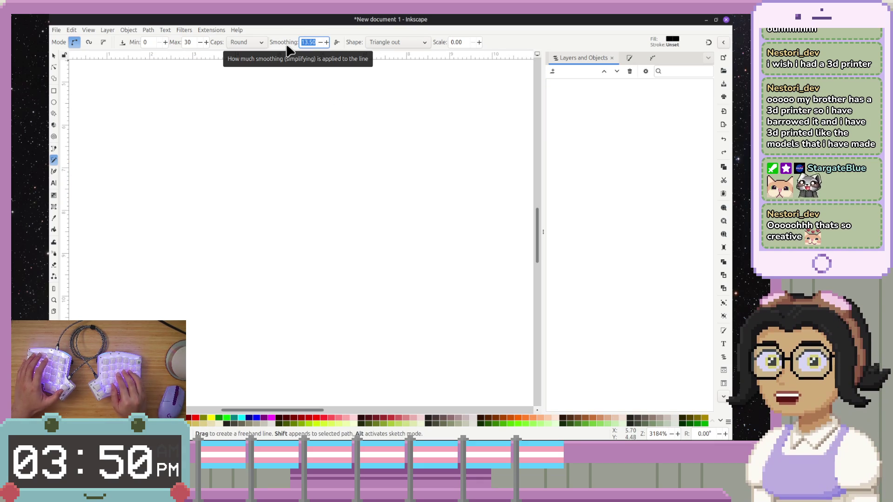
# - Set Smoothing to 30 and draw two tapered test strokes, undoing each
pyautogui.write('30')
pyautogui.press('Return')
pyautogui.moveTo(168, 242)
pyautogui.mouseDown()
pyautogui.moveTo(272, 181)
pyautogui.moveTo(501, 159)
pyautogui.mouseUp()
pyautogui.hotkey('ctrl', 'z')
pyautogui.moveTo(145, 291)
pyautogui.mouseDown()
pyautogui.moveTo(304, 305)
pyautogui.moveTo(471, 216)
pyautogui.mouseUp()
pyautogui.moveTo(451, 344); pyautogui.dragTo(367, 352)
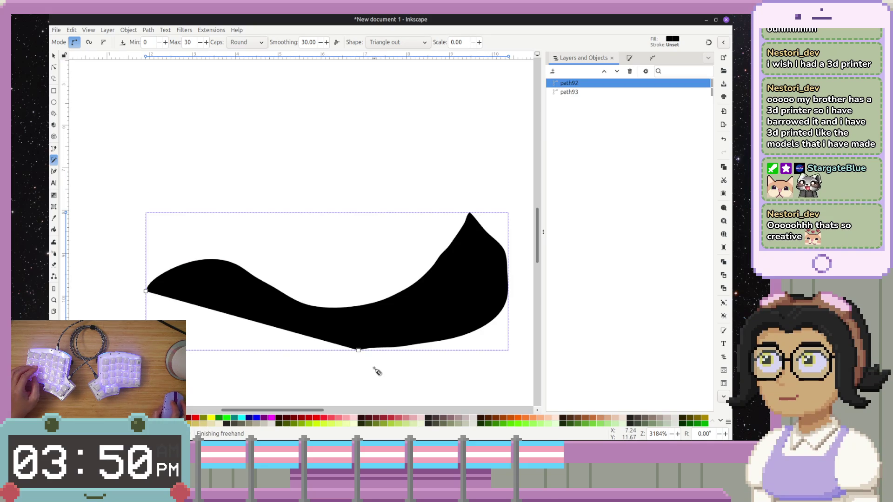
pyautogui.hotkey('ctrl', 'z')
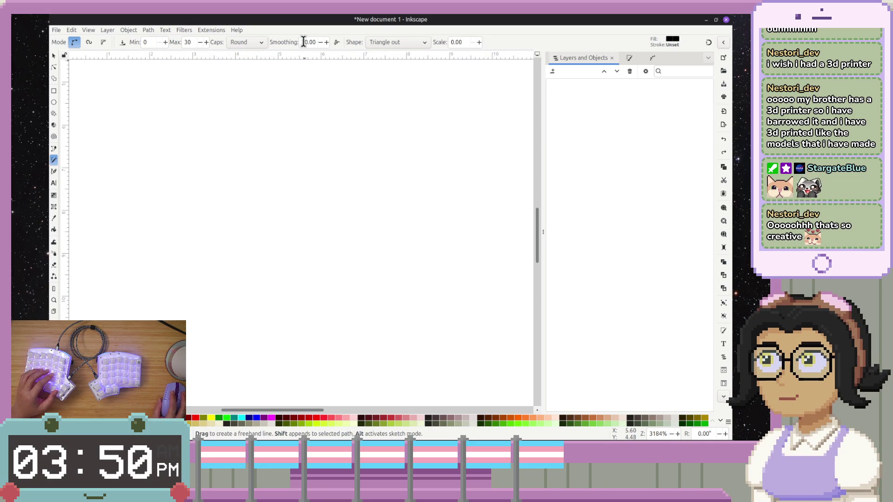
# - Set Smoothing to 100 and test several strokes, keeping a final long tapered stroke
pyautogui.write('100')
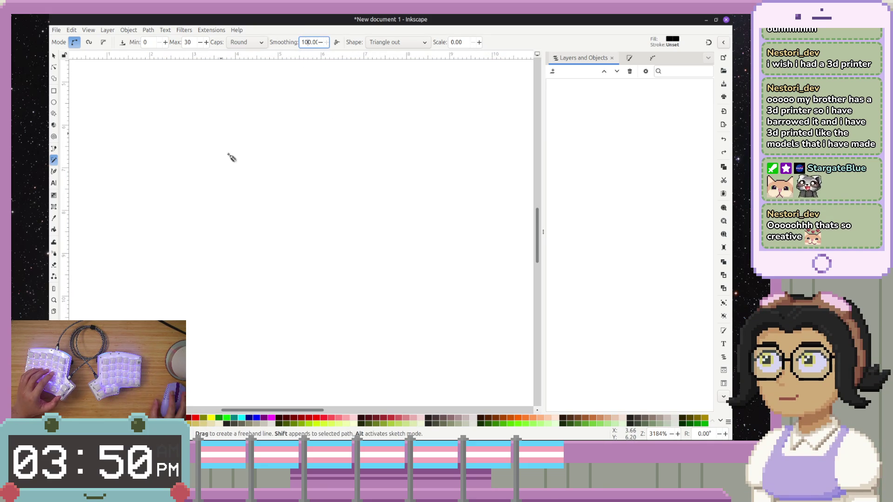
pyautogui.moveTo(140, 277); pyautogui.dragTo(145, 269)
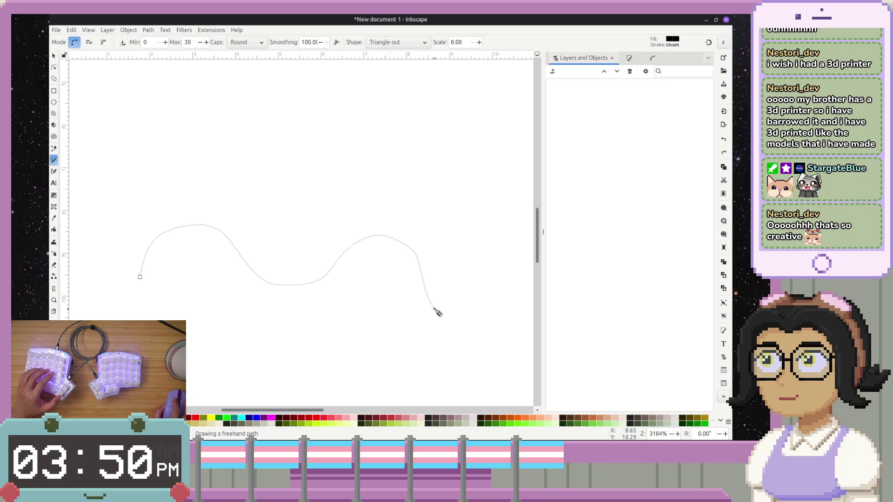
pyautogui.moveTo(434, 309); pyautogui.dragTo(434, 309)
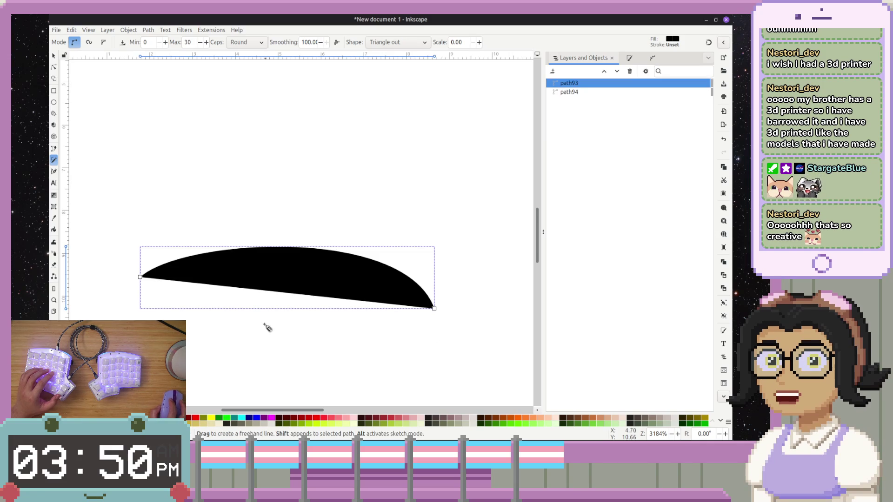
pyautogui.hotkey('ctrl', 'z')
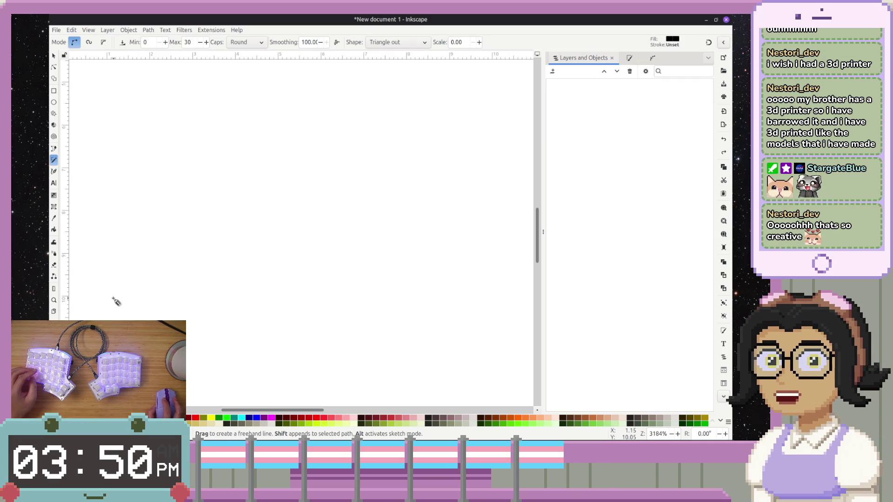
pyautogui.moveTo(113, 290); pyautogui.dragTo(204, 242)
pyautogui.moveTo(302, 236)
pyautogui.mouseDown()
pyautogui.moveTo(383, 314)
pyautogui.moveTo(504, 239)
pyautogui.moveTo(533, 340)
pyautogui.mouseUp()
pyautogui.hotkey('ctrl', 'z')
pyautogui.moveTo(155, 214)
pyautogui.mouseDown()
pyautogui.moveTo(222, 188)
pyautogui.moveTo(228, 205)
pyautogui.mouseUp()
pyautogui.moveTo(462, 237); pyautogui.dragTo(496, 288)
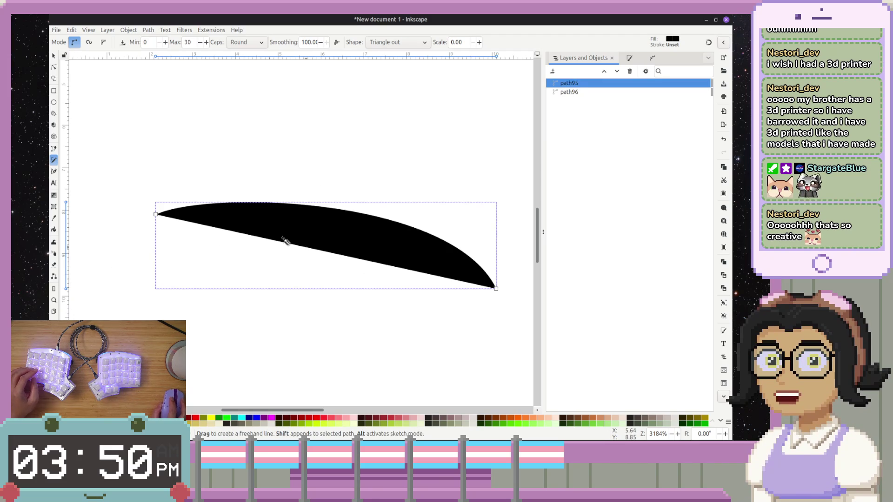
pyautogui.click(393, 41)
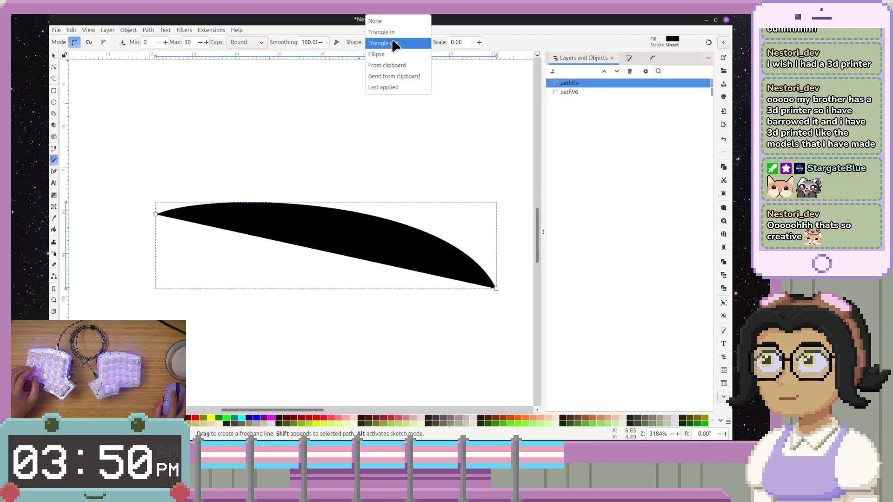
# - Set Shape to None, remove the tapered stroke, and test an untapered stroke
pyautogui.click(400, 22)
pyautogui.press('Delete')
pyautogui.moveTo(125, 181)
pyautogui.mouseDown()
pyautogui.moveTo(329, 190)
pyautogui.moveTo(501, 331)
pyautogui.mouseUp()
pyautogui.hotkey('ctrl', 'z')
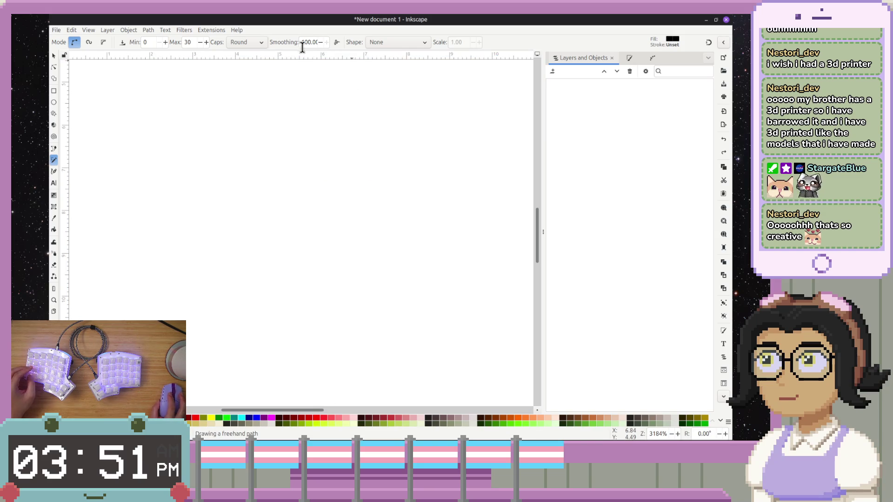
# - Set Caps to Zero width and draw a test stroke, then undo it
pyautogui.click(245, 43)
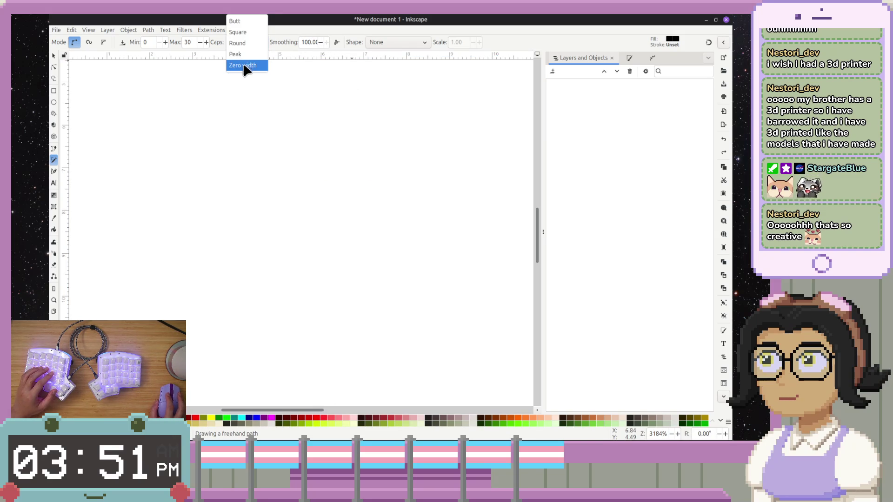
pyautogui.click(246, 66)
pyautogui.moveTo(107, 223); pyautogui.dragTo(445, 267)
pyautogui.hotkey('ctrl', 'z')
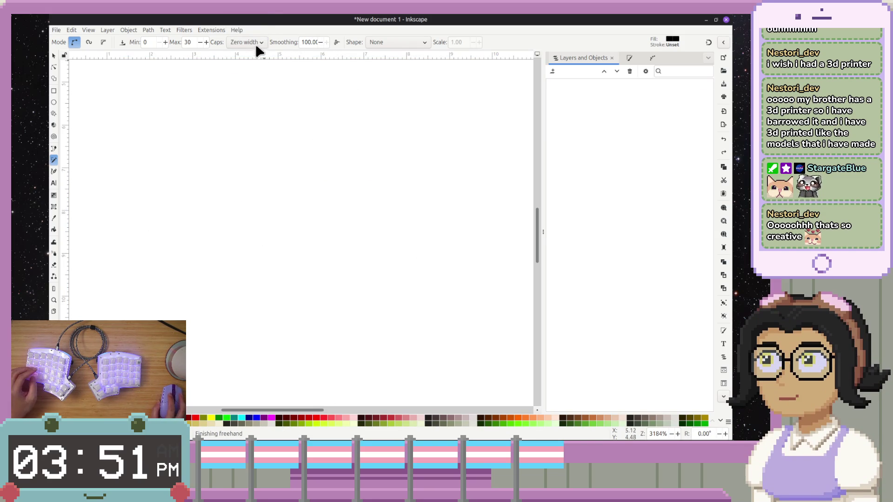
pyautogui.click(263, 46)
pyautogui.click(264, 66)
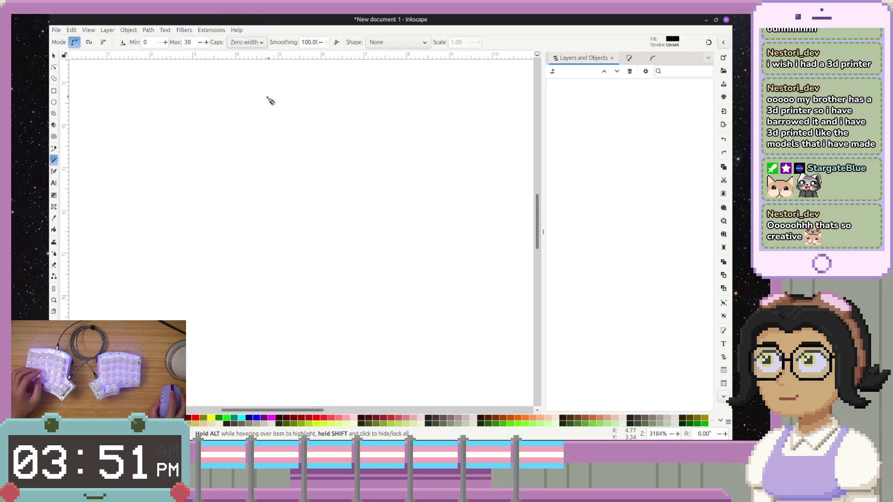
# - Set Caps to Butt, draw several test strokes, and undo them all
pyautogui.click(239, 43)
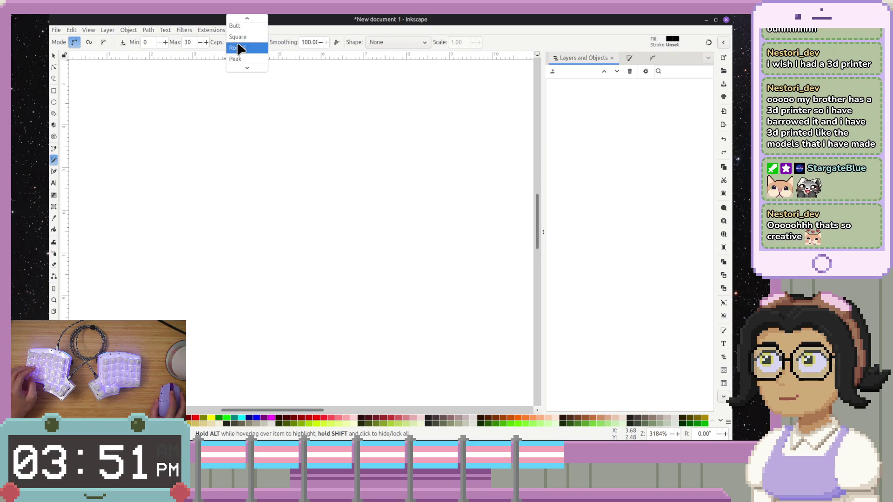
pyautogui.click(235, 26)
pyautogui.moveTo(126, 259)
pyautogui.mouseDown()
pyautogui.moveTo(300, 251)
pyautogui.moveTo(451, 193)
pyautogui.mouseUp()
pyautogui.scroll(2, 143, 275)
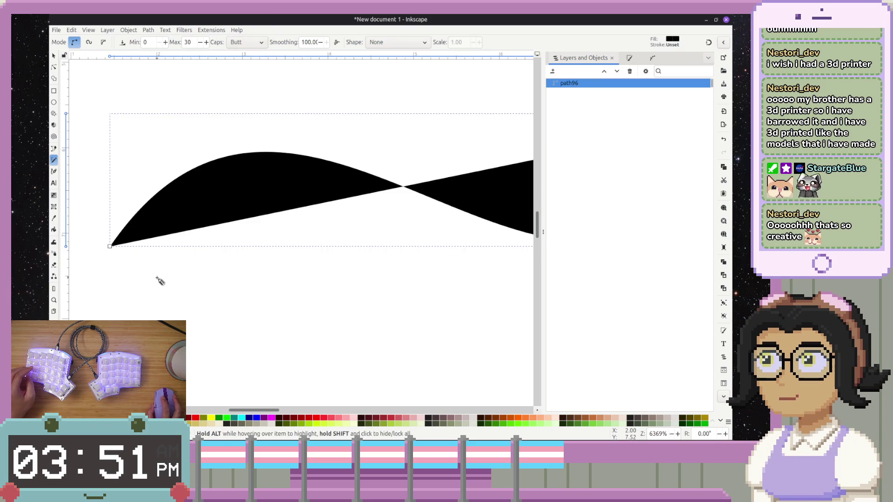
pyautogui.moveTo(157, 278); pyautogui.dragTo(140, 309)
pyautogui.moveTo(318, 355); pyautogui.dragTo(416, 304)
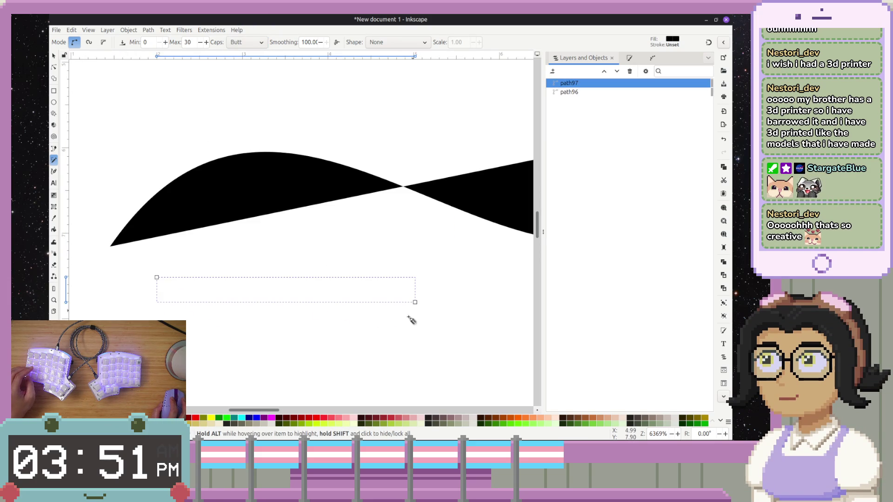
pyautogui.hotkey('ctrl', 'z')
pyautogui.moveTo(158, 307)
pyautogui.mouseDown()
pyautogui.moveTo(285, 343)
pyautogui.moveTo(328, 345)
pyautogui.mouseUp()
pyautogui.hotkey('ctrl', 'z')
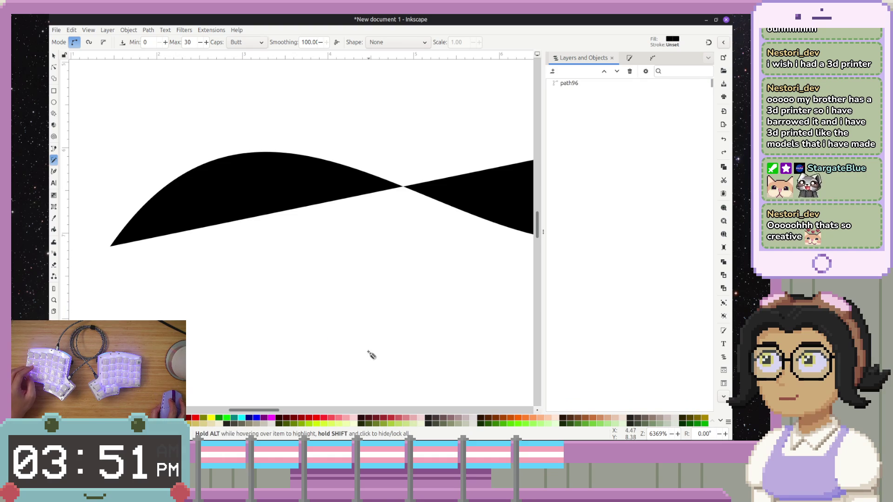
pyautogui.hotkey('ctrl', 'z')
# - Set Caps to Square, draw a test stroke, and undo it
pyautogui.click(246, 54)
pyautogui.moveTo(170, 285); pyautogui.dragTo(443, 320)
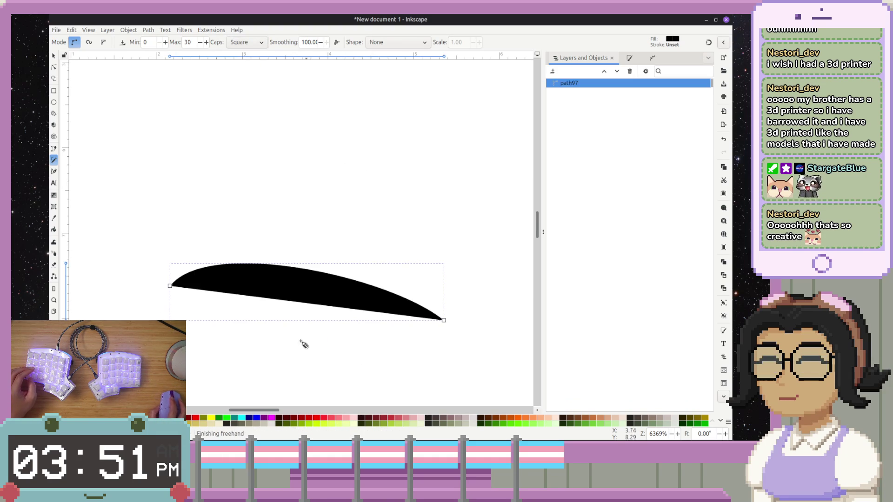
pyautogui.hotkey('ctrl', 'z')
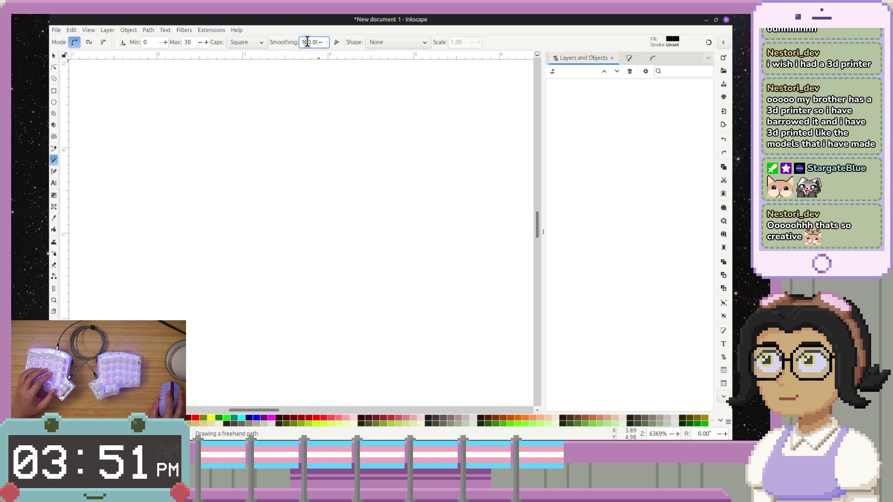
# - Set Smoothing to 50, test a wavy stroke and undo it, then enable pressure input
pyautogui.write('5')
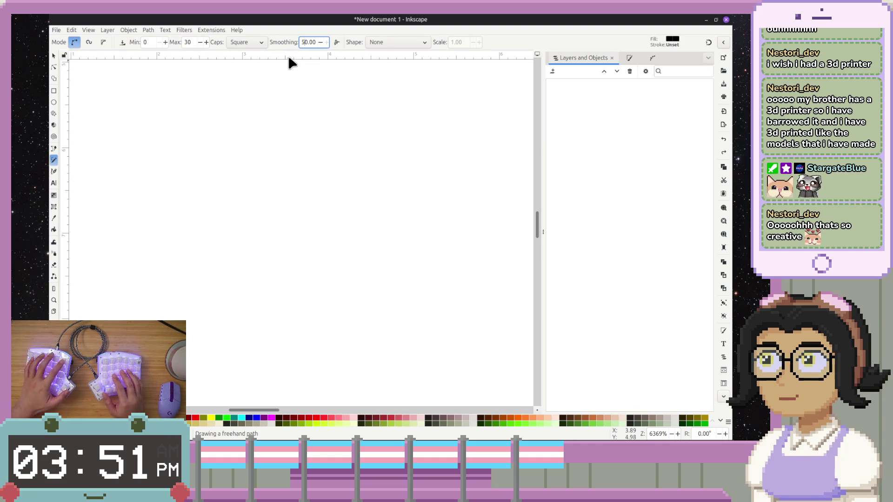
pyautogui.moveTo(170, 250)
pyautogui.mouseDown()
pyautogui.moveTo(371, 236)
pyautogui.moveTo(466, 295)
pyautogui.mouseUp()
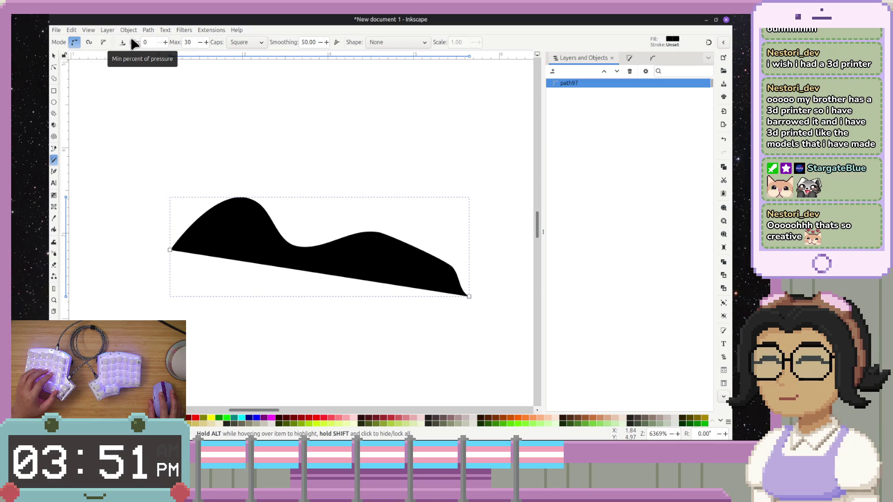
pyautogui.hotkey('ctrl', 'z')
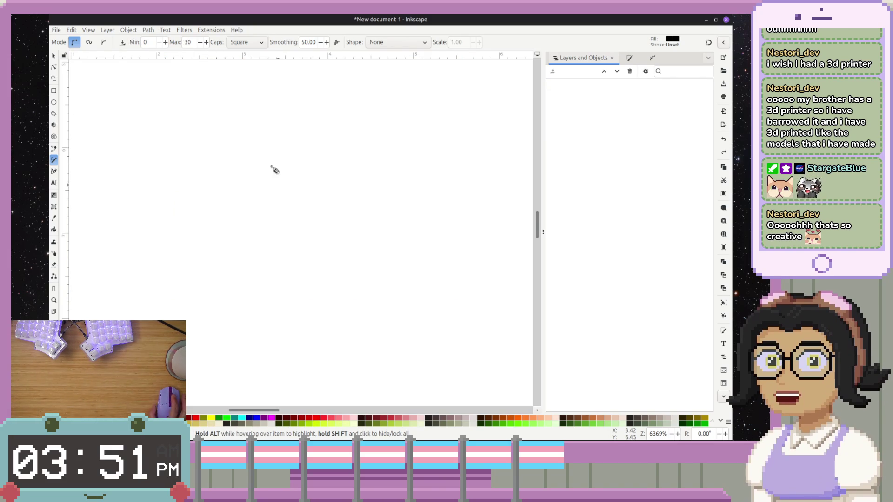
pyautogui.click(123, 42)
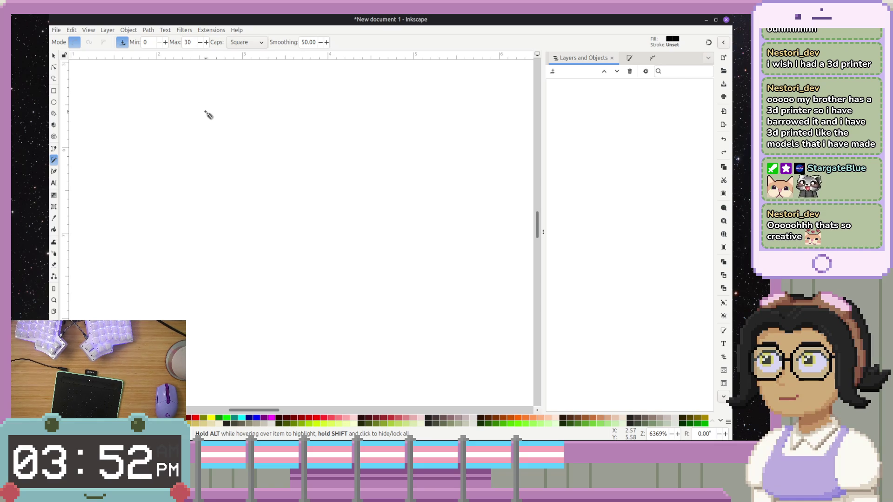
# - Draw three pressure-sensitive tablet strokes, undoing each one
pyautogui.moveTo(213, 285)
pyautogui.mouseDown()
pyautogui.moveTo(224, 232)
pyautogui.moveTo(272, 282)
pyautogui.moveTo(329, 181)
pyautogui.mouseUp()
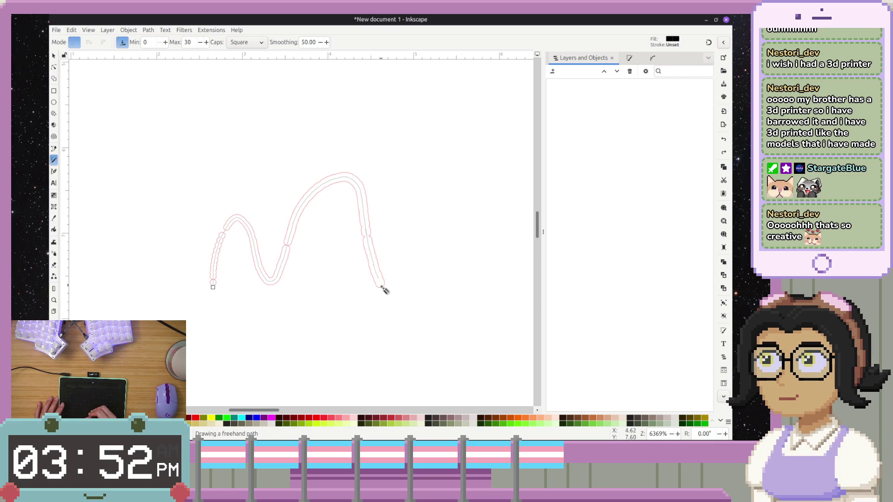
pyautogui.moveTo(399, 296)
pyautogui.mouseDown()
pyautogui.moveTo(455, 347)
pyautogui.moveTo(443, 367)
pyautogui.mouseUp()
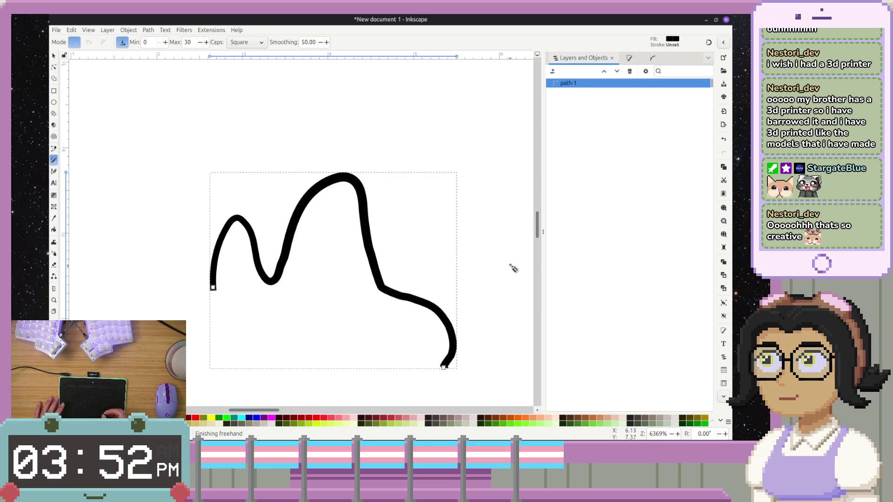
pyautogui.moveTo(434, 237)
pyautogui.mouseDown()
pyautogui.moveTo(376, 177)
pyautogui.moveTo(385, 219)
pyautogui.mouseUp()
pyautogui.hotkey('ctrl', 'z')
pyautogui.moveTo(145, 308); pyautogui.dragTo(154, 290)
pyautogui.moveTo(258, 326)
pyautogui.mouseDown()
pyautogui.moveTo(416, 239)
pyautogui.moveTo(489, 235)
pyautogui.mouseUp()
pyautogui.hotkey('ctrl', 'z')
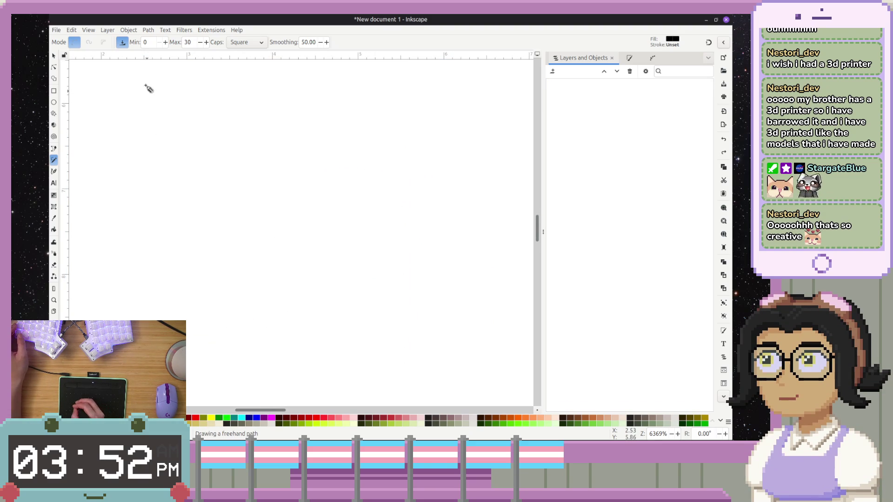
pyautogui.moveTo(125, 260)
pyautogui.mouseDown()
pyautogui.moveTo(136, 233)
pyautogui.moveTo(149, 254)
pyautogui.mouseUp()
pyautogui.moveTo(215, 254)
pyautogui.mouseDown()
pyautogui.moveTo(309, 217)
pyautogui.moveTo(413, 325)
pyautogui.moveTo(525, 275)
pyautogui.mouseUp()
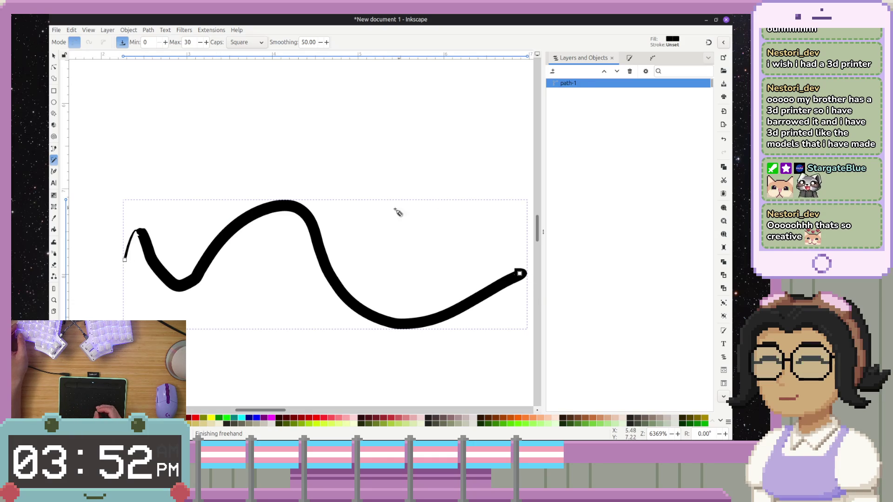
pyautogui.hotkey('ctrl', 'z')
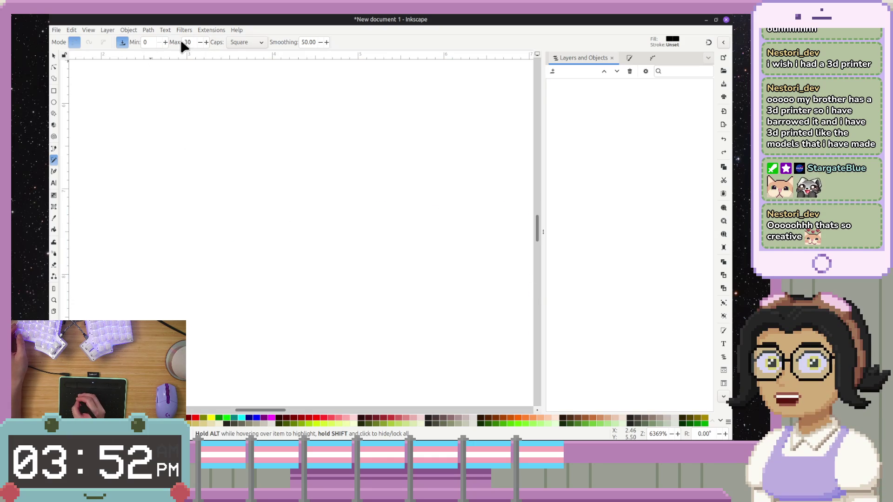
# - Set the maximum pressure width to 100, test a wider stroke, and undo it
pyautogui.click(187, 42)
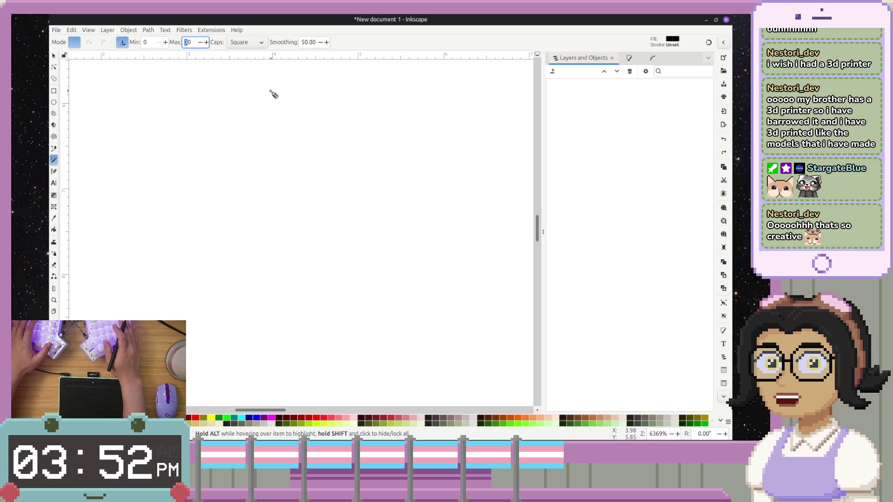
pyautogui.write('20100')
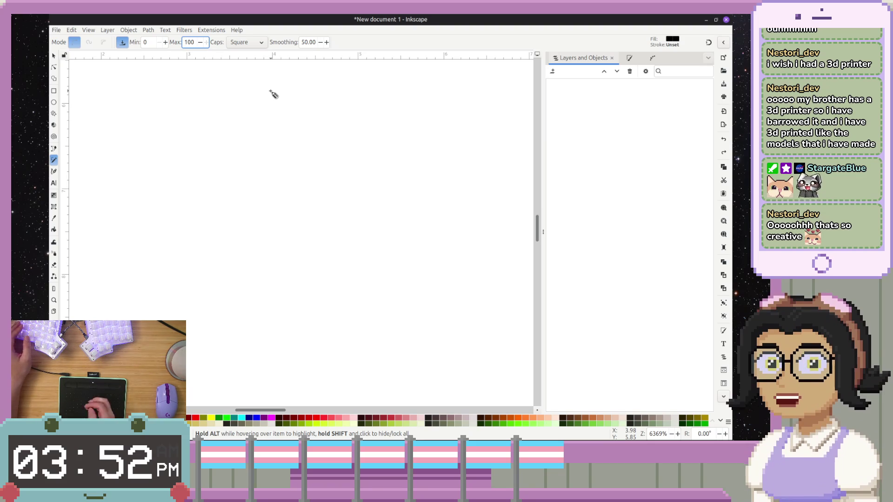
pyautogui.moveTo(108, 275)
pyautogui.mouseDown()
pyautogui.moveTo(110, 263)
pyautogui.moveTo(150, 244)
pyautogui.moveTo(236, 309)
pyautogui.mouseUp()
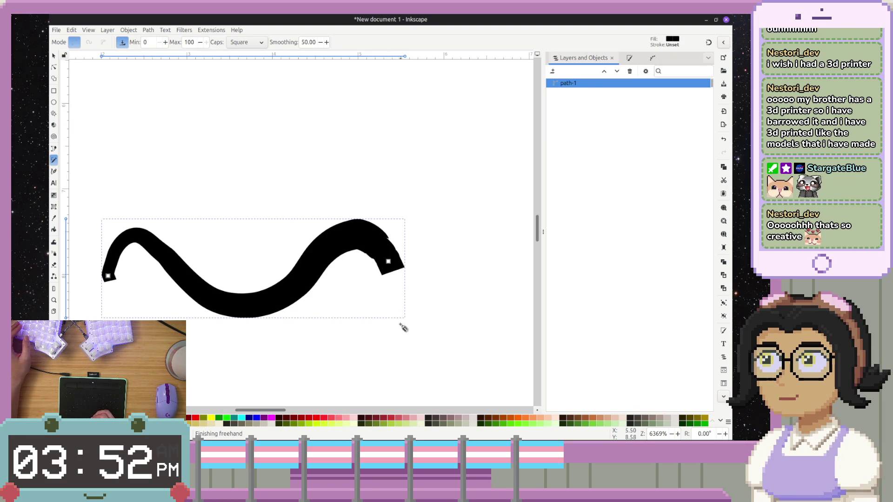
pyautogui.hotkey('ctrl', 'z')
# - Switch Caps to Butt and draw a wavy pressure stroke across the page
pyautogui.click(245, 43)
pyautogui.click(241, 31)
pyautogui.moveTo(152, 296)
pyautogui.mouseDown()
pyautogui.moveTo(187, 247)
pyautogui.moveTo(245, 314)
pyautogui.moveTo(374, 232)
pyautogui.moveTo(482, 265)
pyautogui.moveTo(505, 228)
pyautogui.mouseUp()
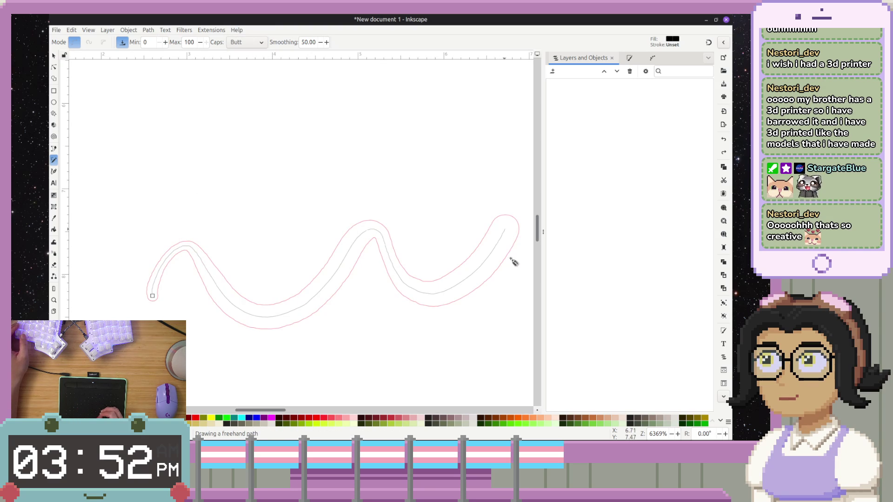